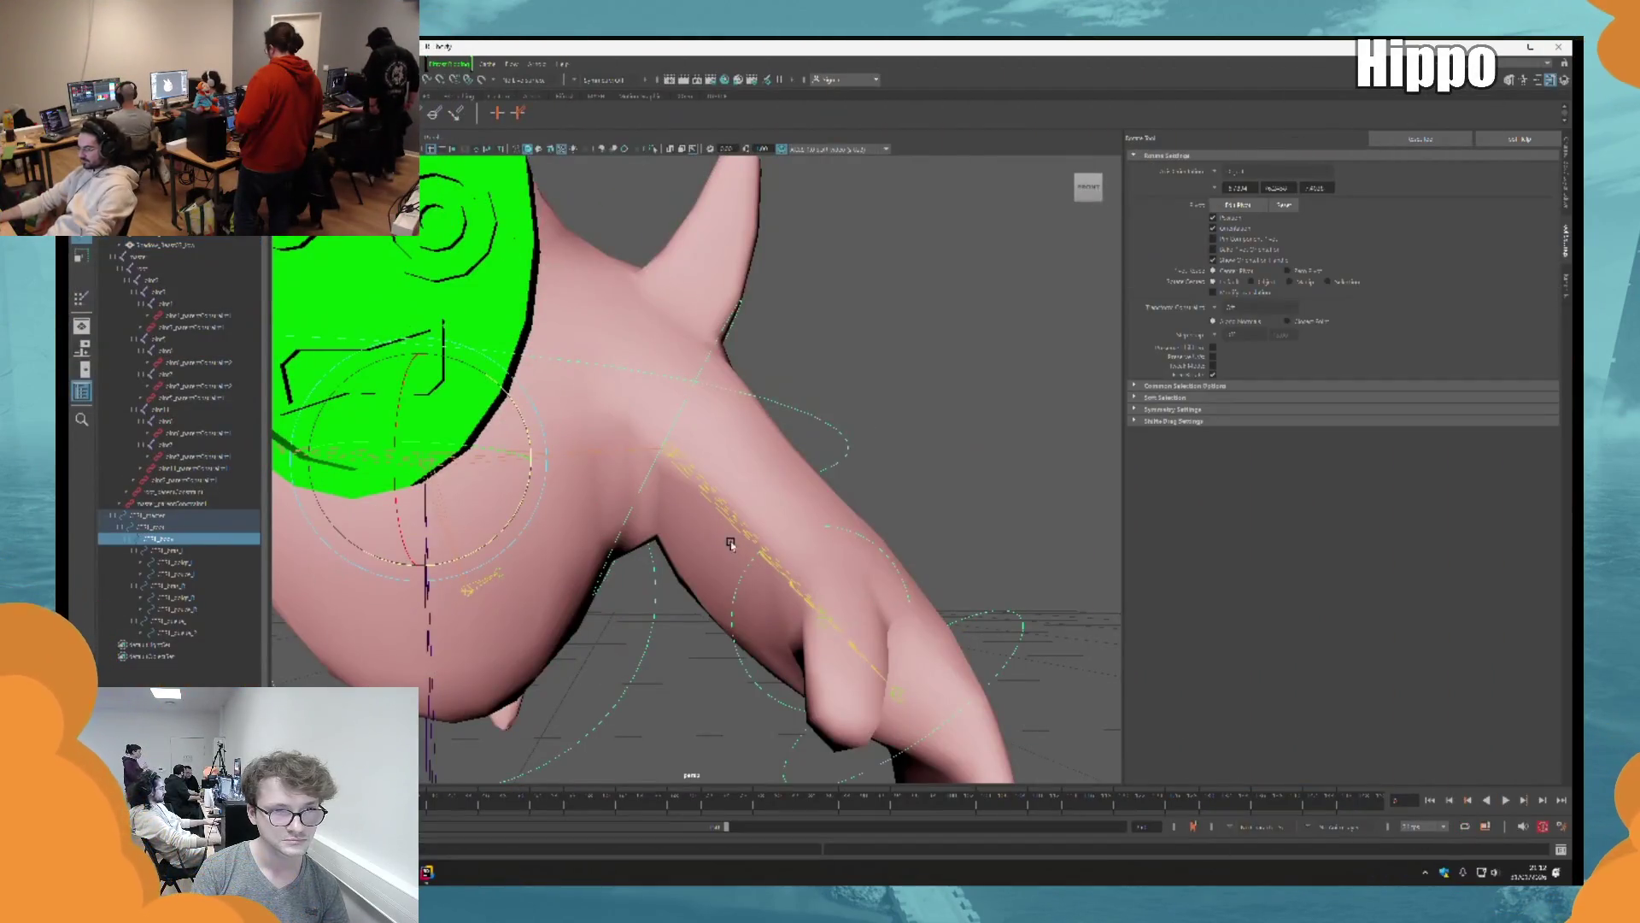
# Step: Undo the test arm rotation, select the body mesh and begin painting its skin weights
pyautogui.moveTo(728, 530)
pyautogui.mouseDown()
pyautogui.moveTo(816, 339)
pyautogui.moveTo(695, 453)
pyautogui.moveTo(709, 478)
pyautogui.moveTo(689, 509)
pyautogui.moveTo(730, 542)
pyautogui.moveTo(696, 572)
pyautogui.mouseUp()
pyautogui.hotkey('ctrl', 'z')
pyautogui.click(882, 319)
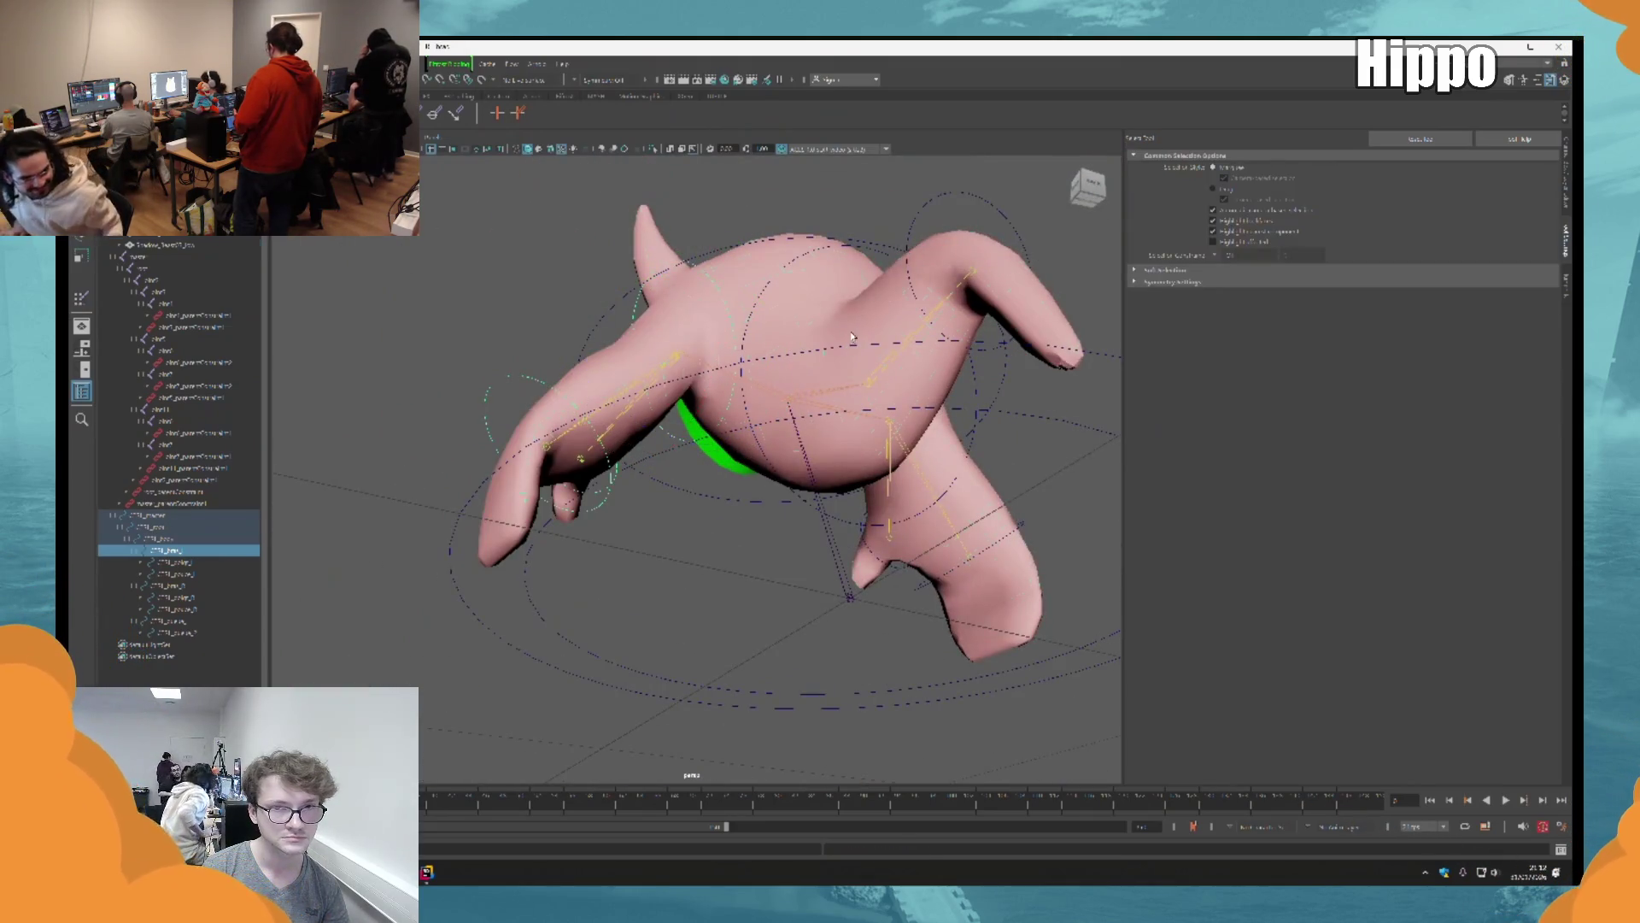
pyautogui.moveTo(735, 401); pyautogui.dragTo(702, 431, button='right')
pyautogui.keyDown('alt'); pyautogui.moveTo(702, 432); pyautogui.dragTo(769, 402); pyautogui.keyUp('alt')
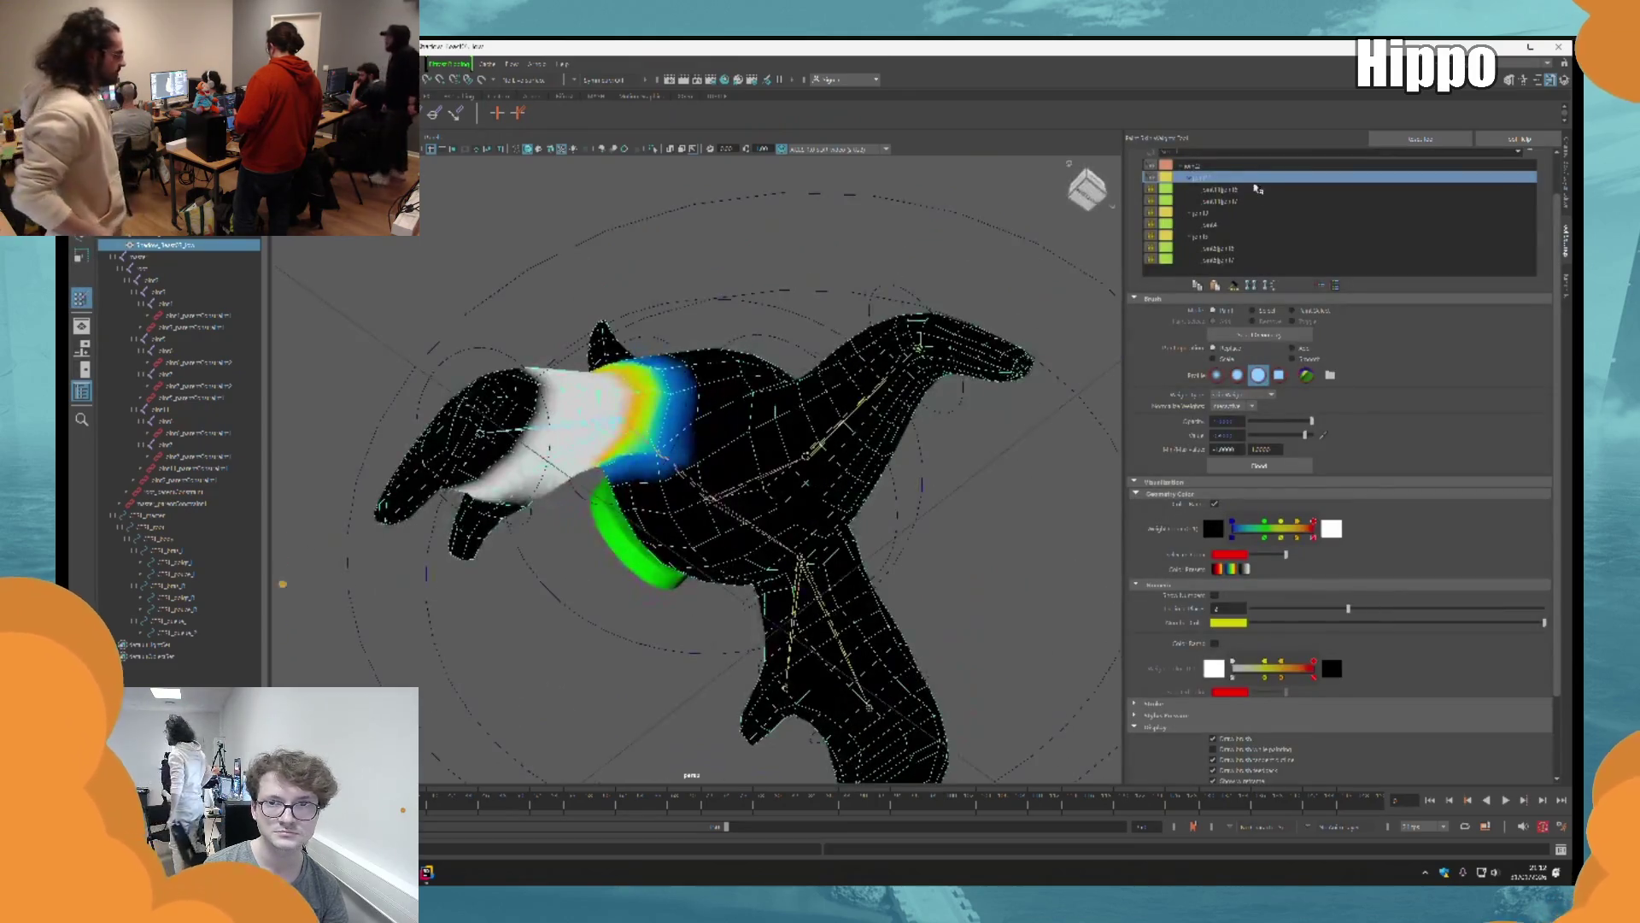
# Step: Compare the upper and lower limb joints' weights, then view the character from the front
pyautogui.click(1226, 171)
pyautogui.click(1226, 192)
pyautogui.click(1225, 248)
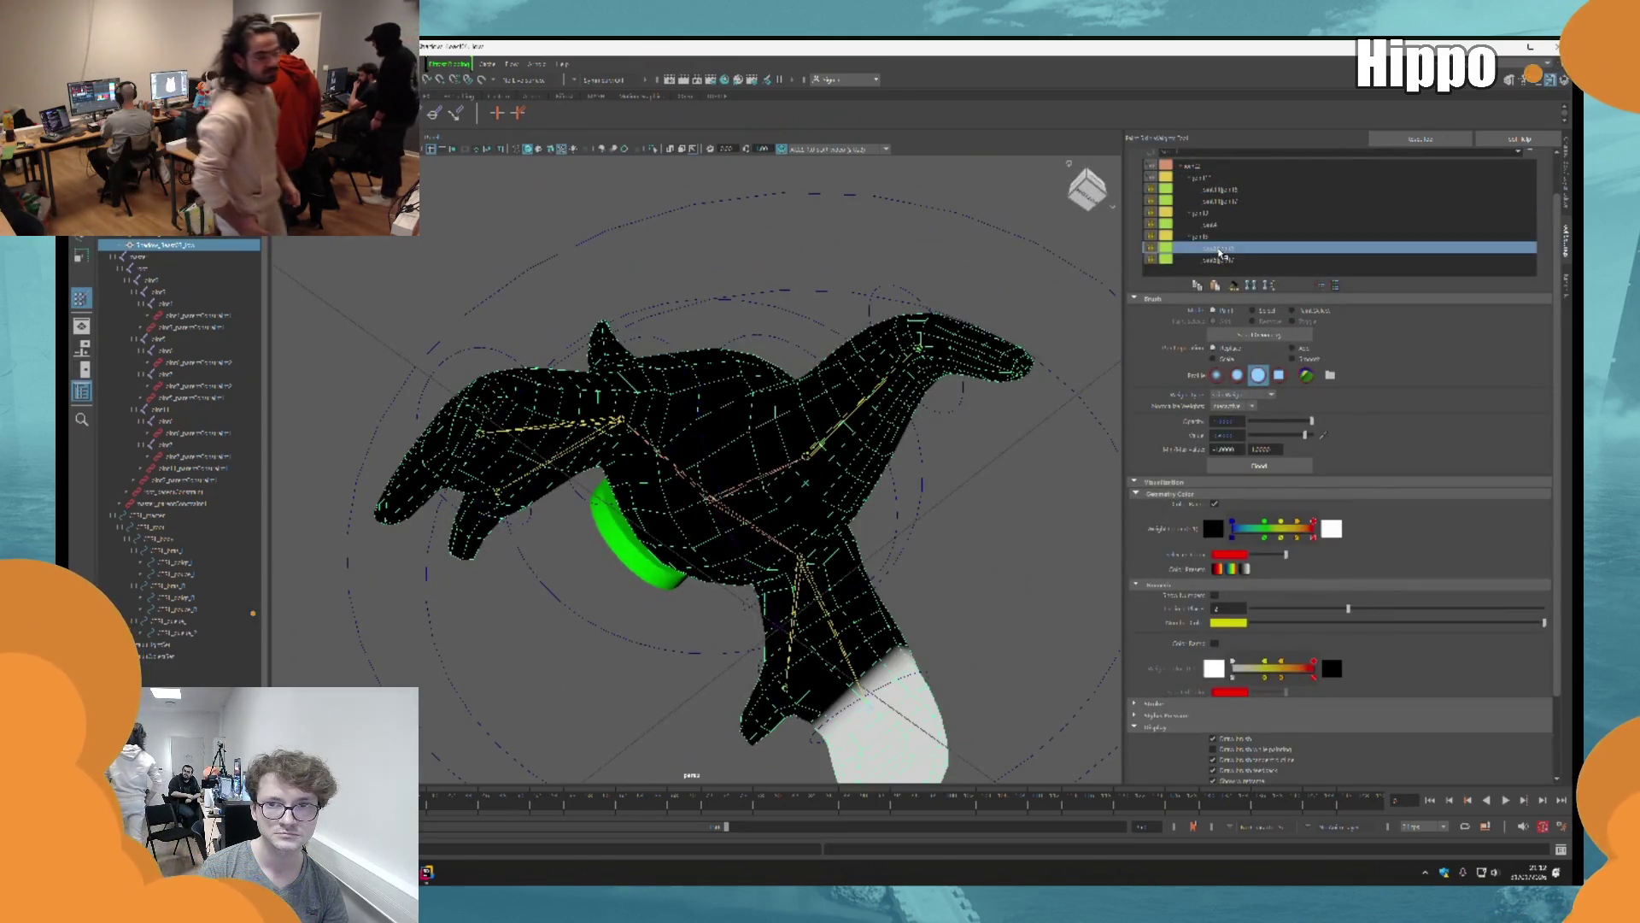
pyautogui.click(1225, 224)
pyautogui.click(1225, 247)
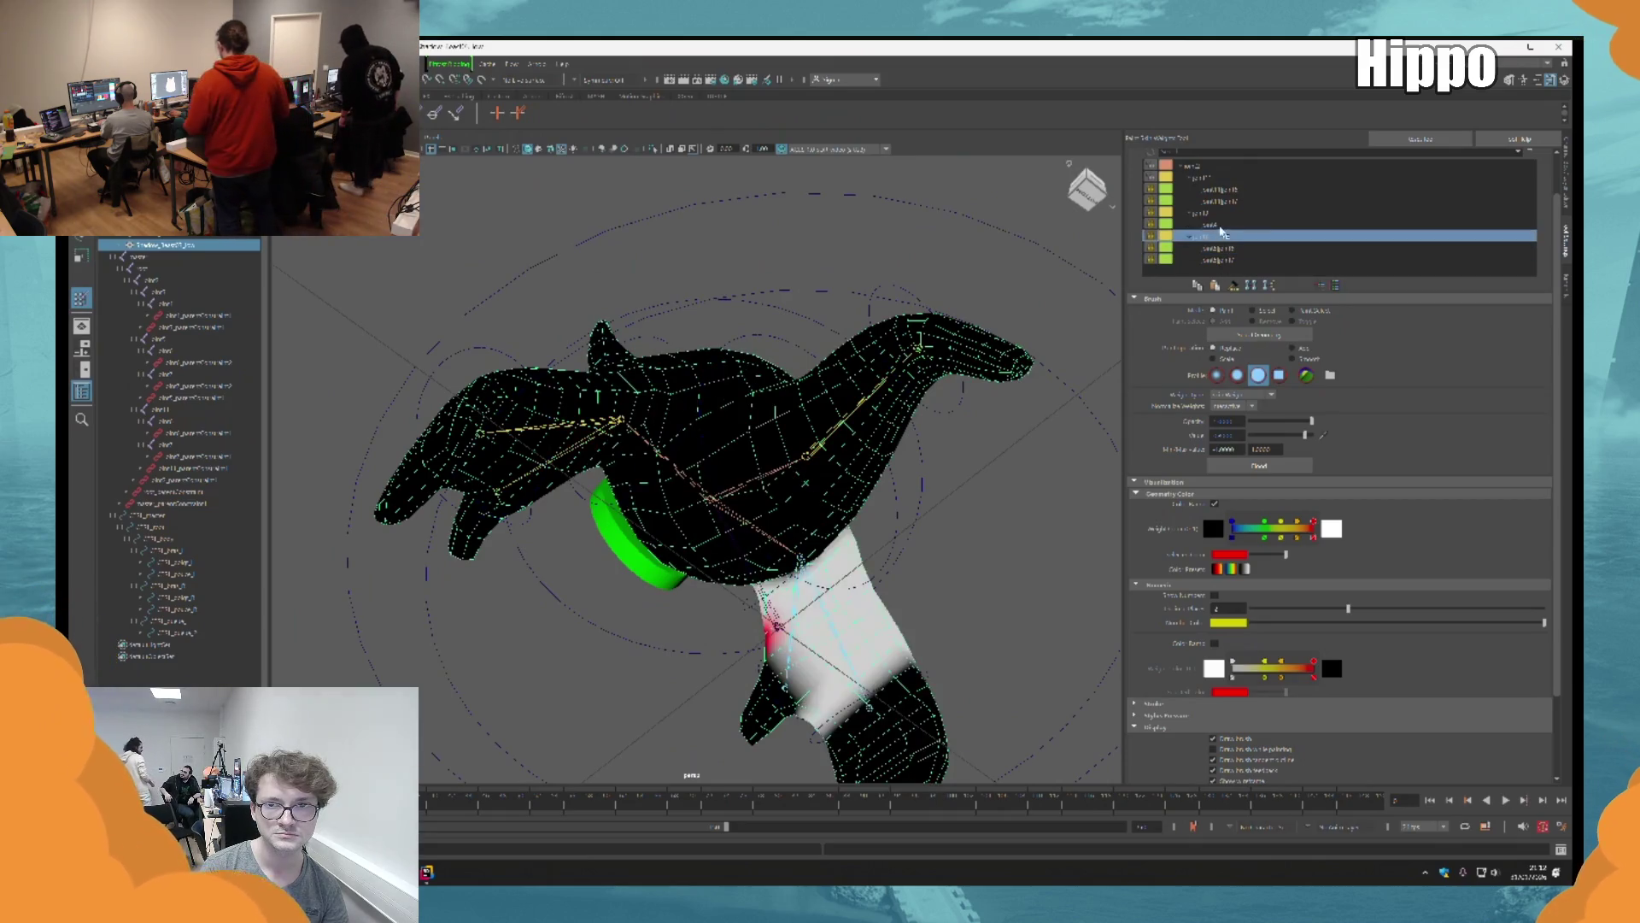
pyautogui.click(1225, 225)
pyautogui.keyDown('alt'); pyautogui.moveTo(845, 359); pyautogui.dragTo(886, 349); pyautogui.keyUp('alt')
pyautogui.click(1087, 189)
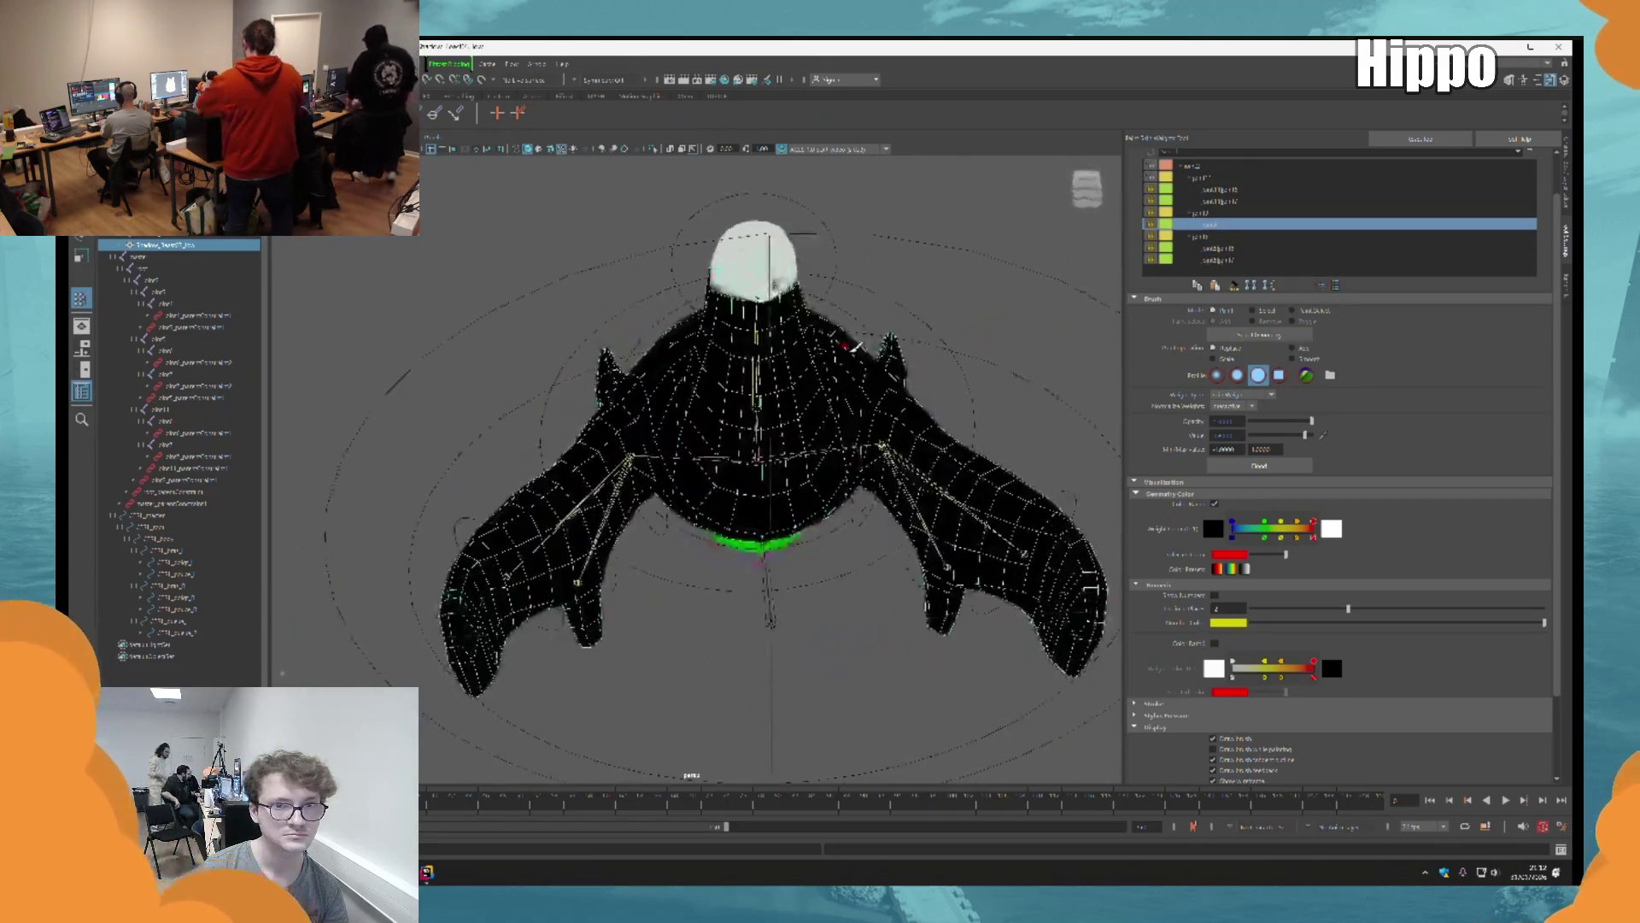
# Step: Inspect the left limb, root, left hand and forearm joints' weights
pyautogui.click(1222, 177)
pyautogui.moveTo(769, 427)
pyautogui.keyDown('alt'); pyautogui.mouseDown()
pyautogui.moveTo(734, 410)
pyautogui.moveTo(769, 410)
pyautogui.moveTo(947, 275)
pyautogui.mouseUp(); pyautogui.keyUp('alt')
pyautogui.click(1214, 167)
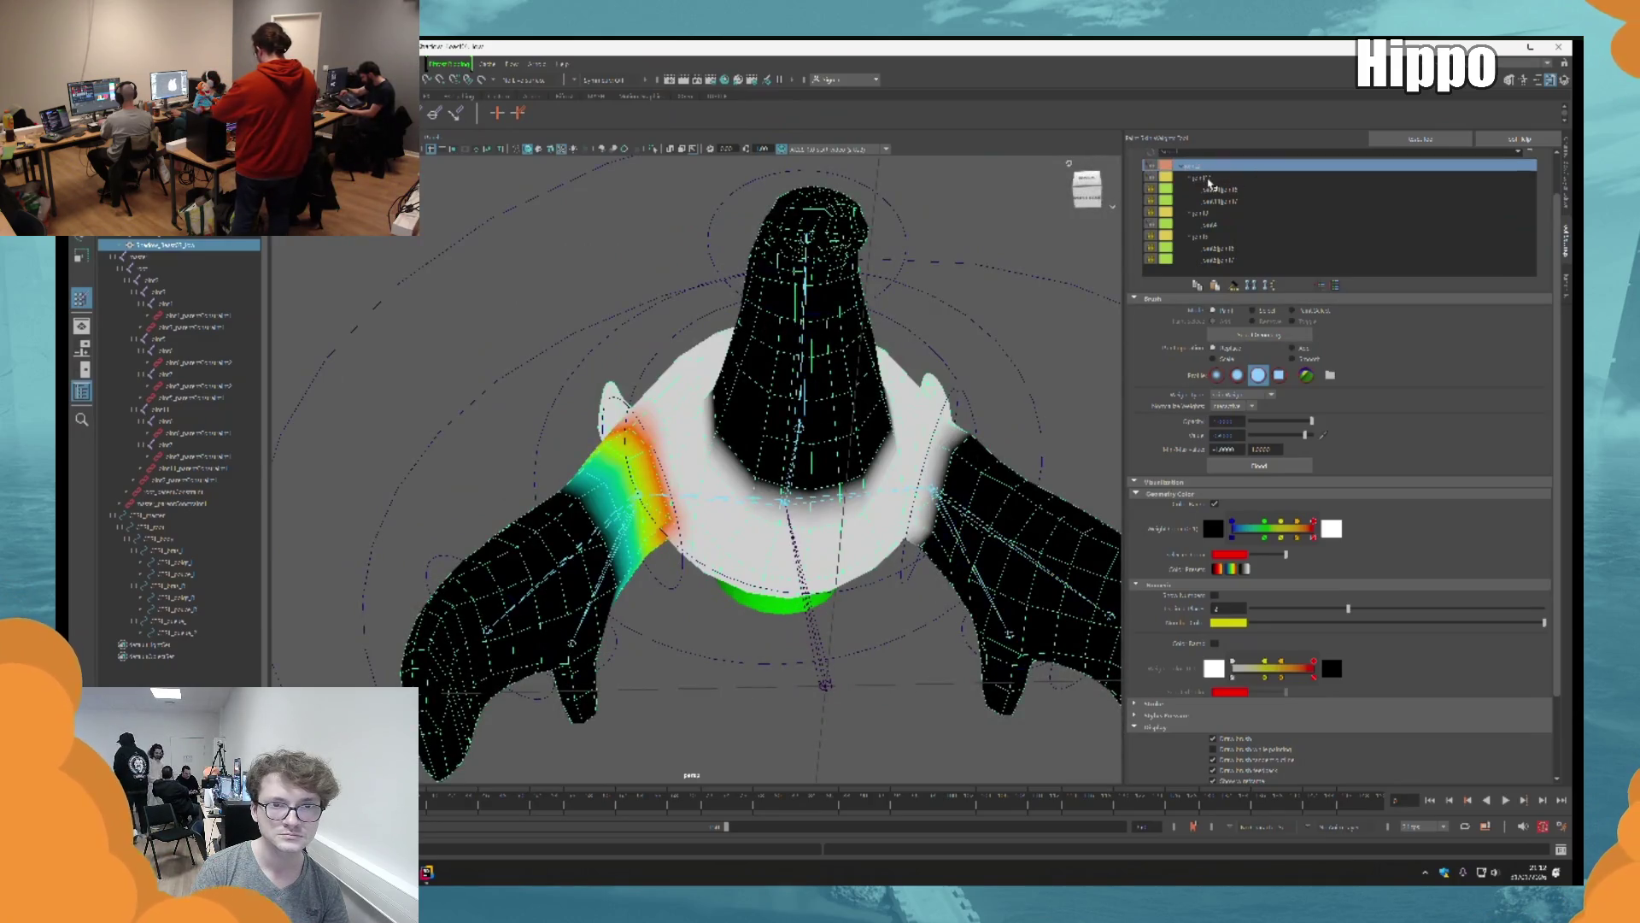
pyautogui.click(1213, 178)
pyautogui.click(1223, 190)
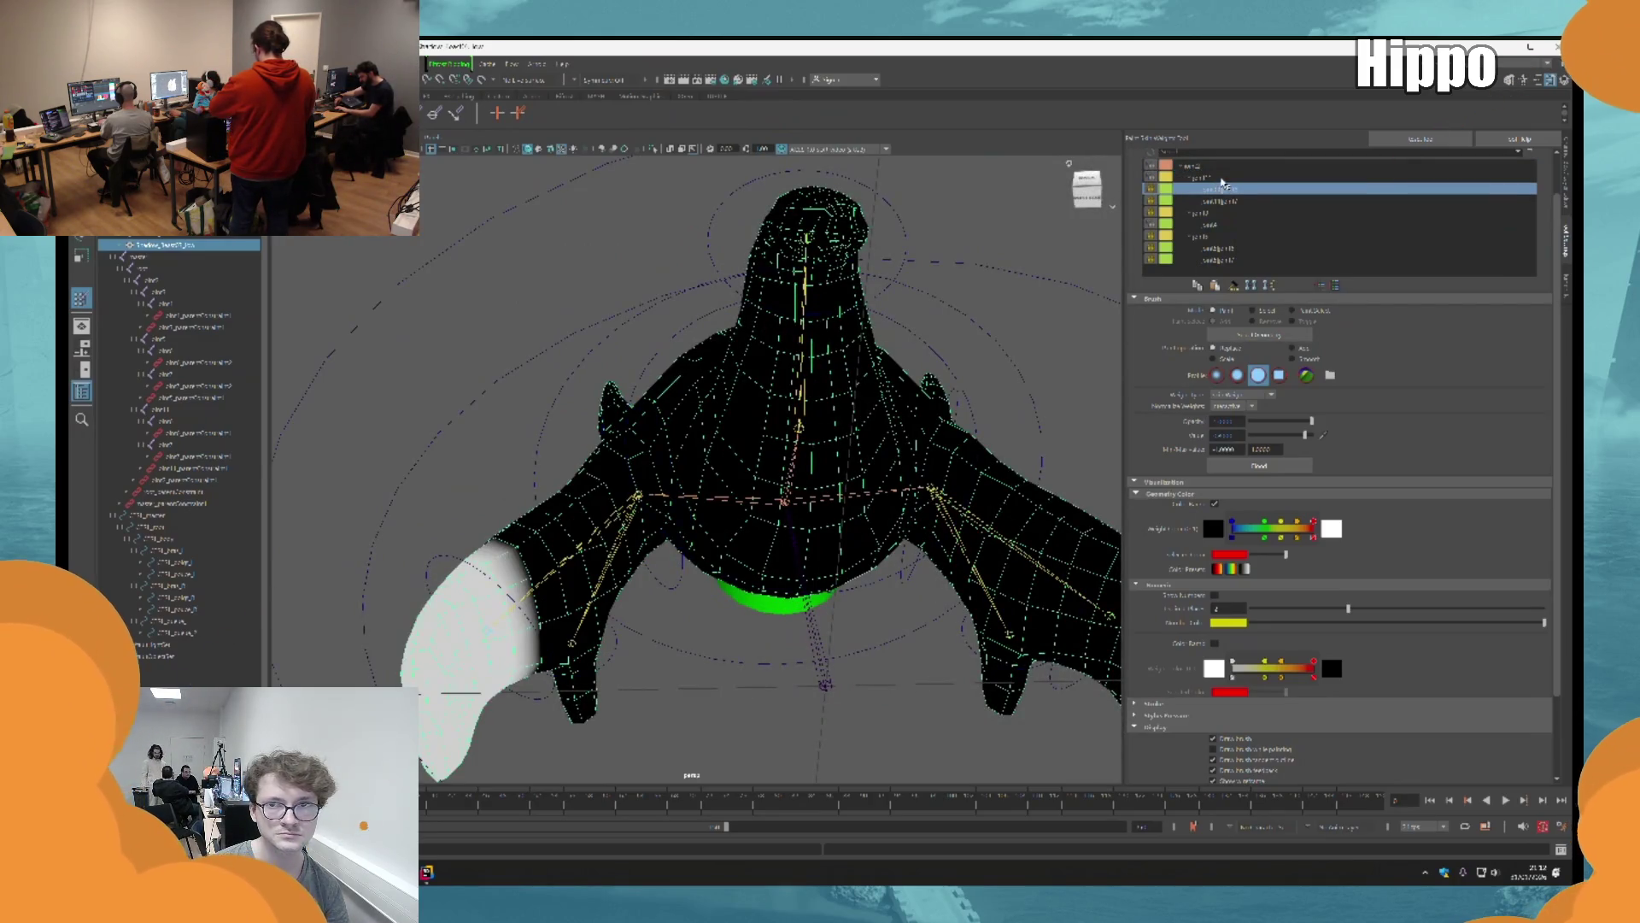
pyautogui.click(1222, 179)
# Step: Check the head joint's weights around the neck, then exit painting and start Multi-Cut
pyautogui.scroll(6, 868, 309)
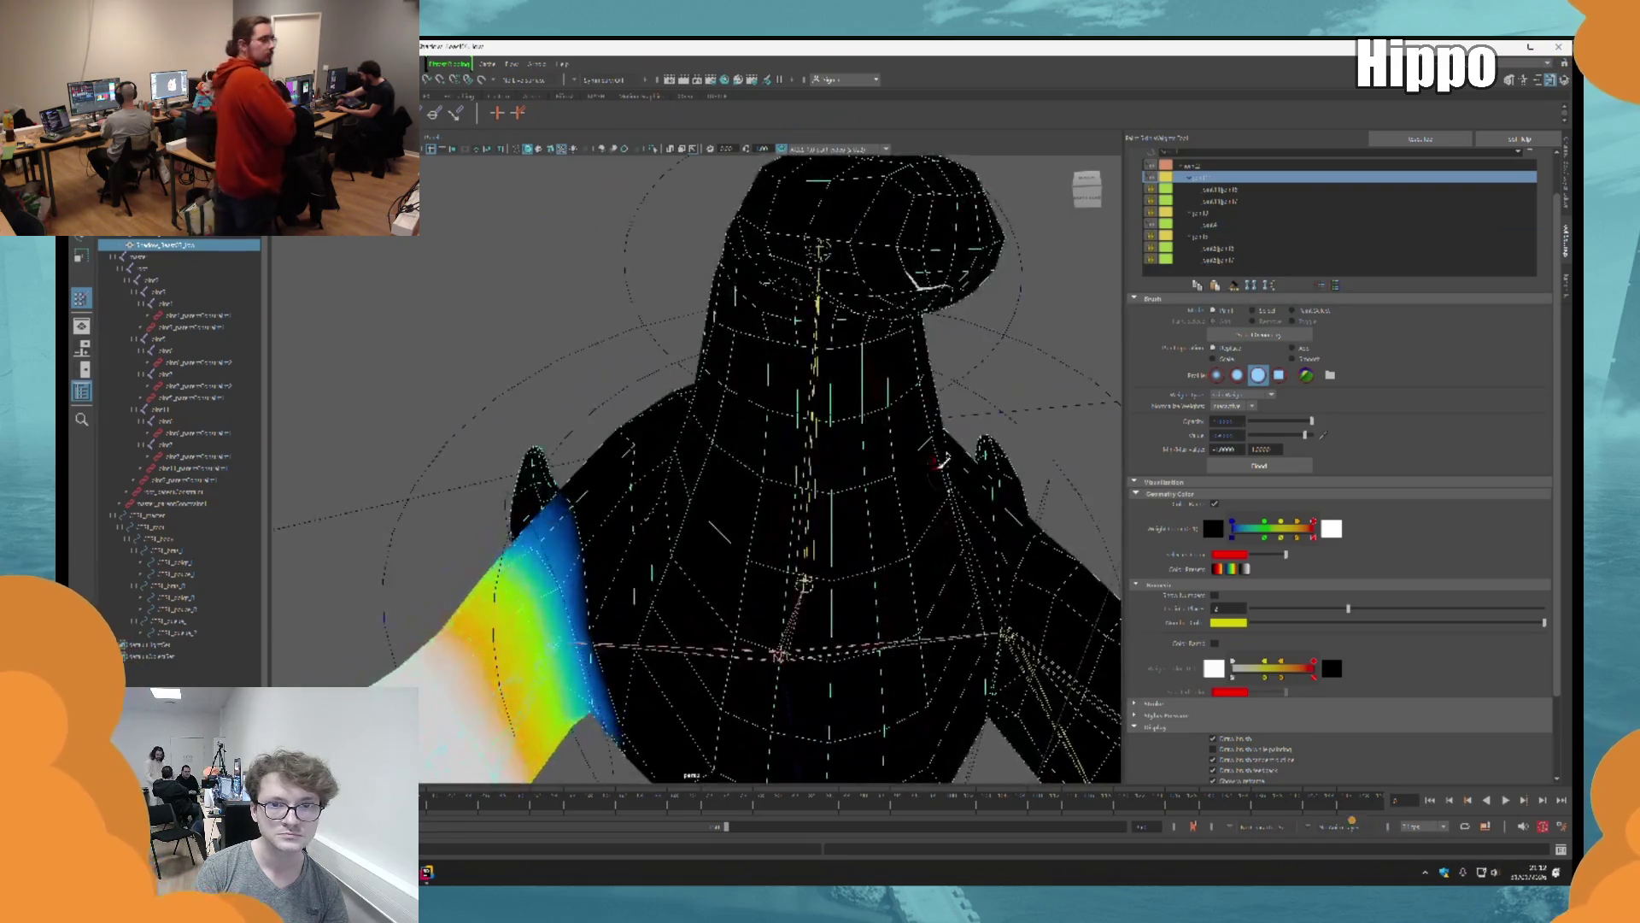
pyautogui.moveTo(928, 526)
pyautogui.keyDown('alt'); pyautogui.mouseDown()
pyautogui.moveTo(897, 549)
pyautogui.moveTo(923, 546)
pyautogui.mouseUp(); pyautogui.keyUp('alt')
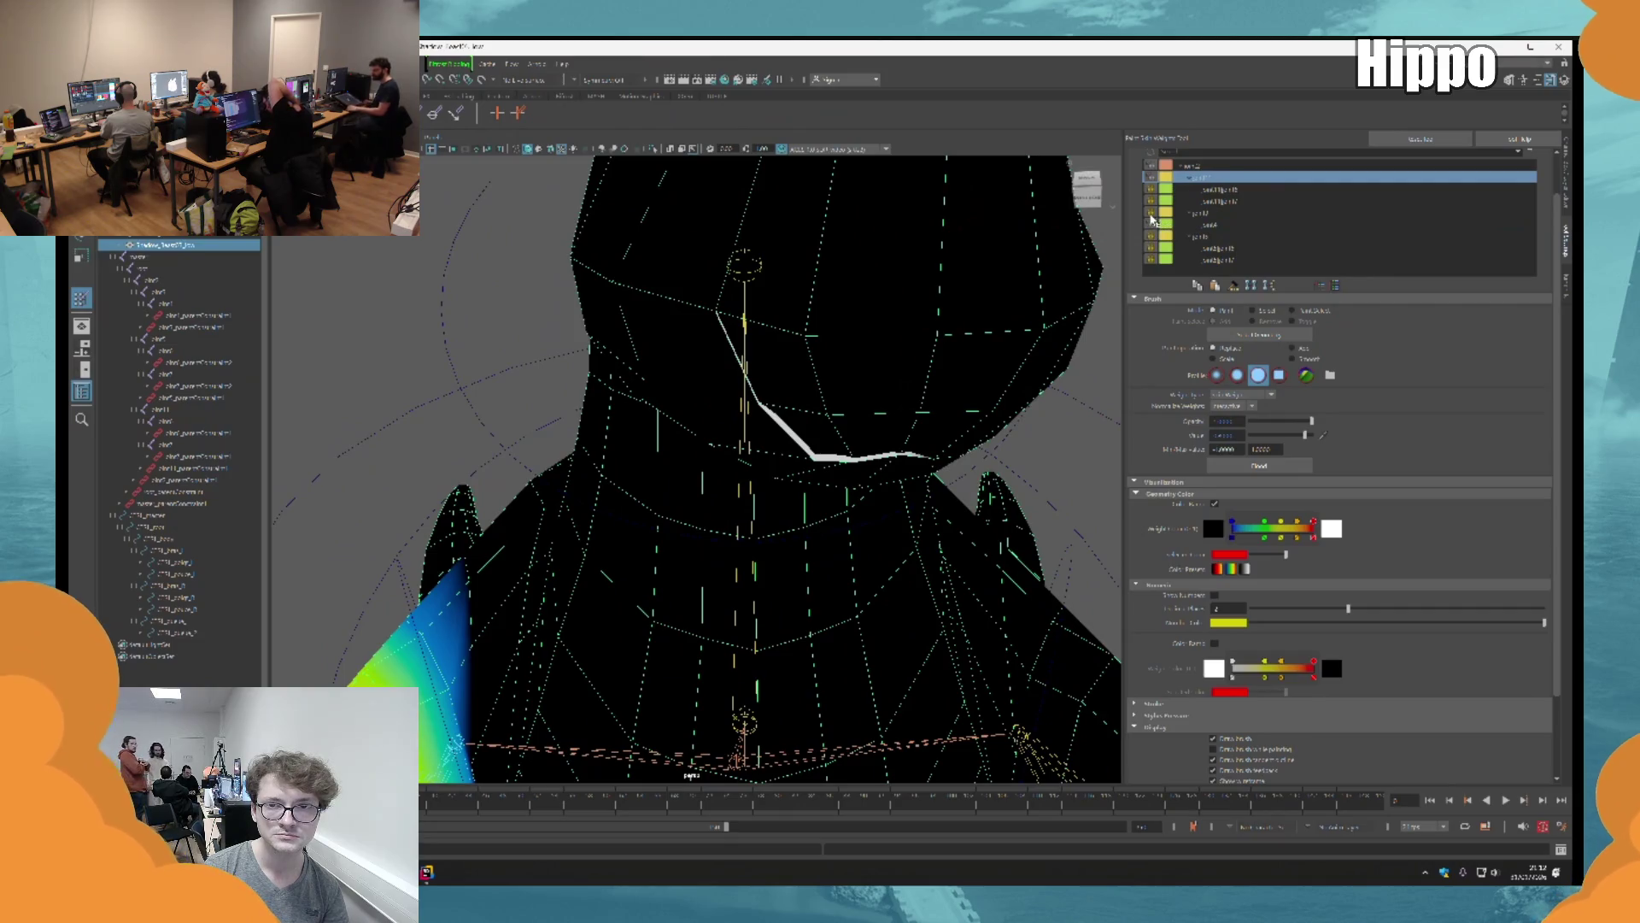
pyautogui.click(1227, 225)
pyautogui.moveTo(863, 385)
pyautogui.keyDown('alt'); pyautogui.mouseDown()
pyautogui.moveTo(860, 366)
pyautogui.moveTo(780, 476)
pyautogui.moveTo(733, 469)
pyautogui.moveTo(754, 473)
pyautogui.mouseUp(); pyautogui.keyUp('alt')
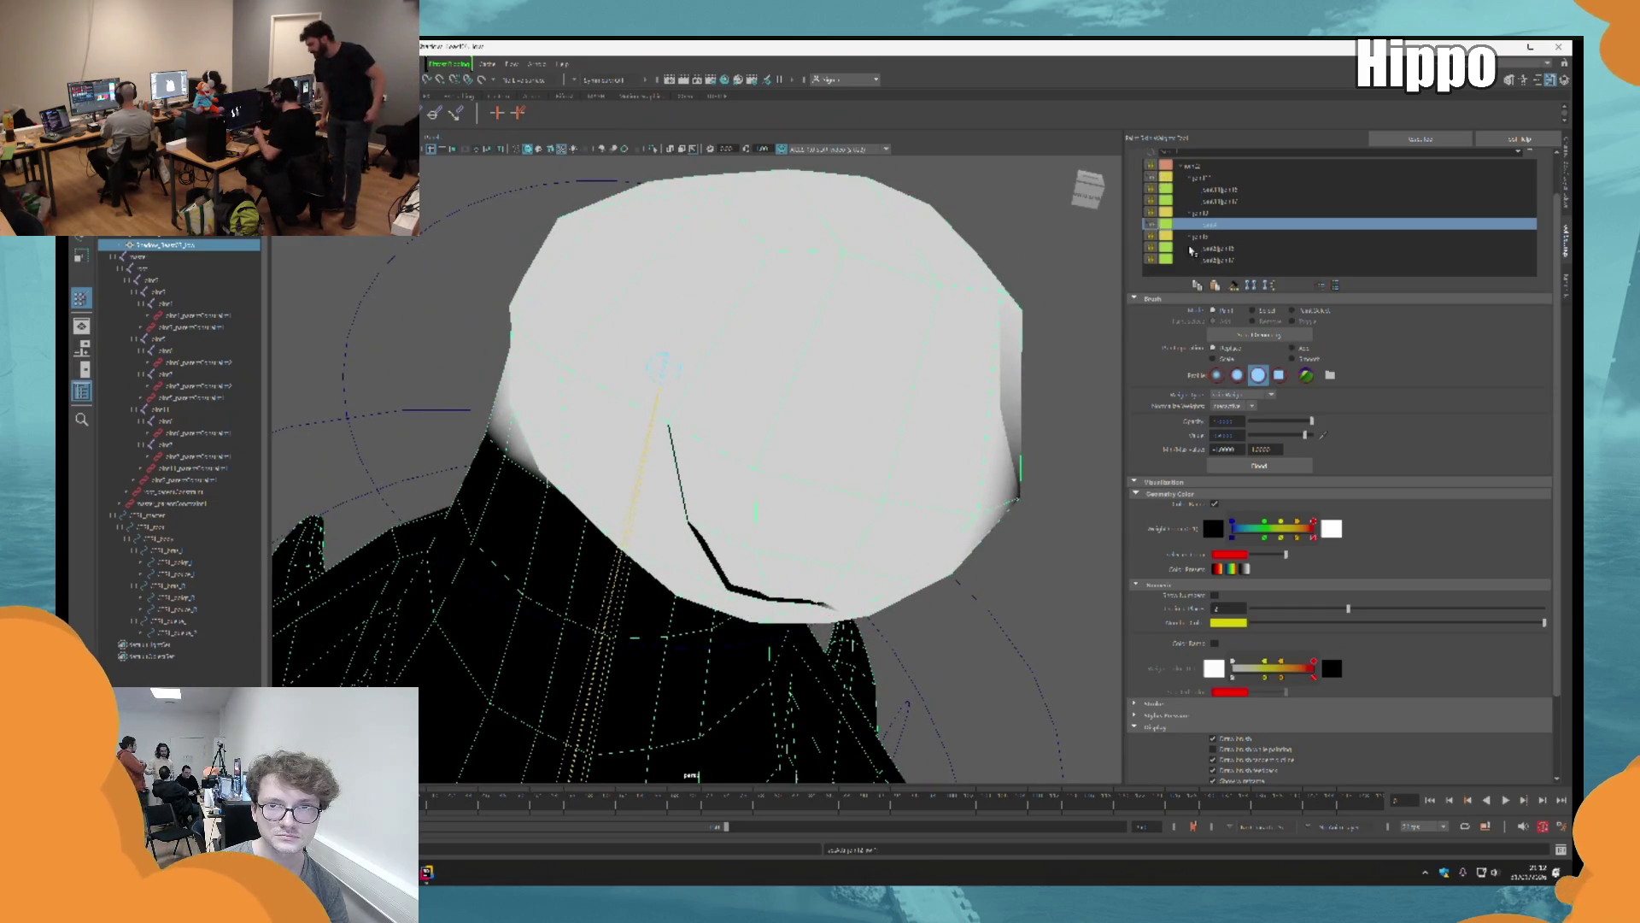
pyautogui.click(1223, 178)
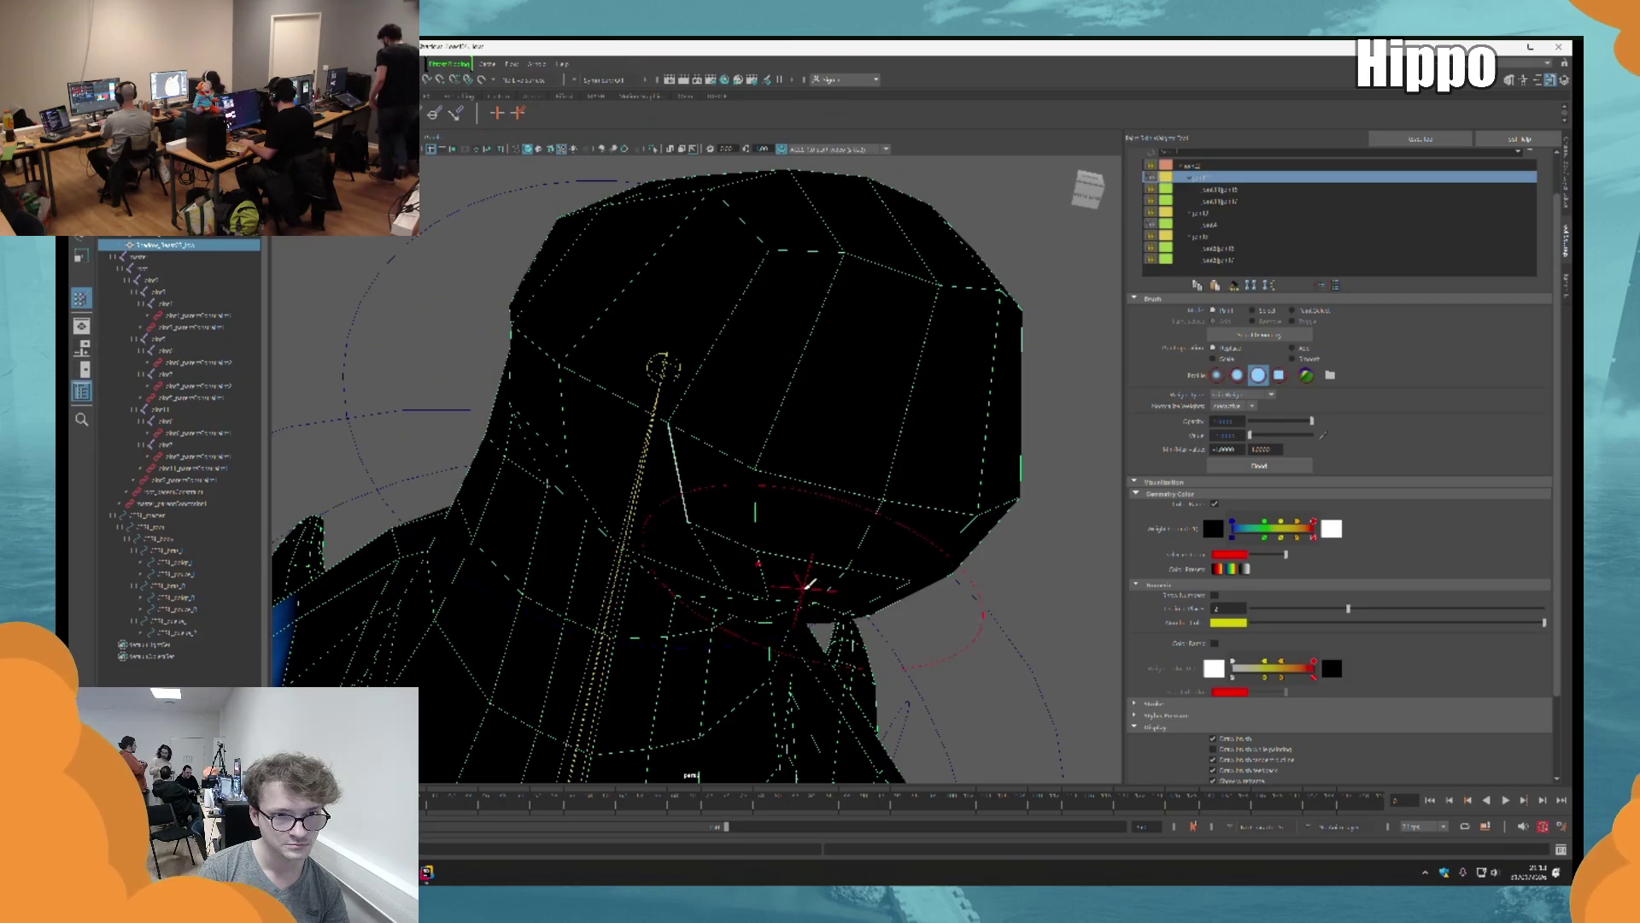
pyautogui.moveTo(727, 498)
pyautogui.keyDown('alt'); pyautogui.mouseDown()
pyautogui.moveTo(777, 486)
pyautogui.moveTo(875, 535)
pyautogui.moveTo(780, 553)
pyautogui.moveTo(827, 557)
pyautogui.moveTo(772, 542)
pyautogui.moveTo(879, 502)
pyautogui.moveTo(784, 377)
pyautogui.moveTo(822, 608)
pyautogui.mouseUp(); pyautogui.keyUp('alt')
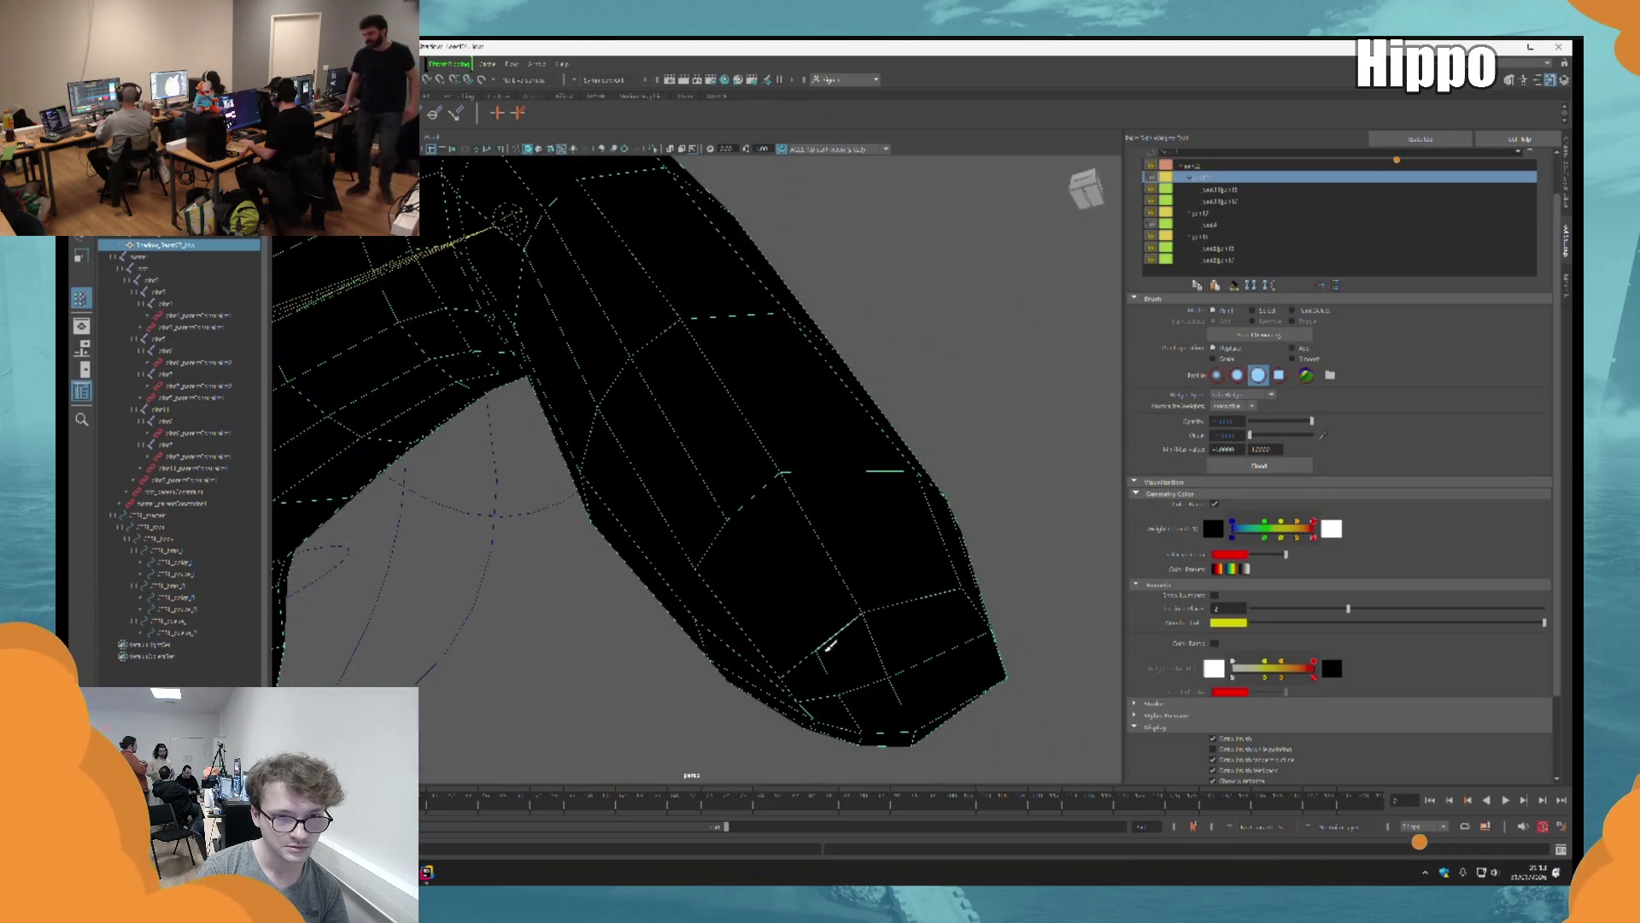
pyautogui.press('q')
pyautogui.hotkey('ctrl', 'shift', 'x')
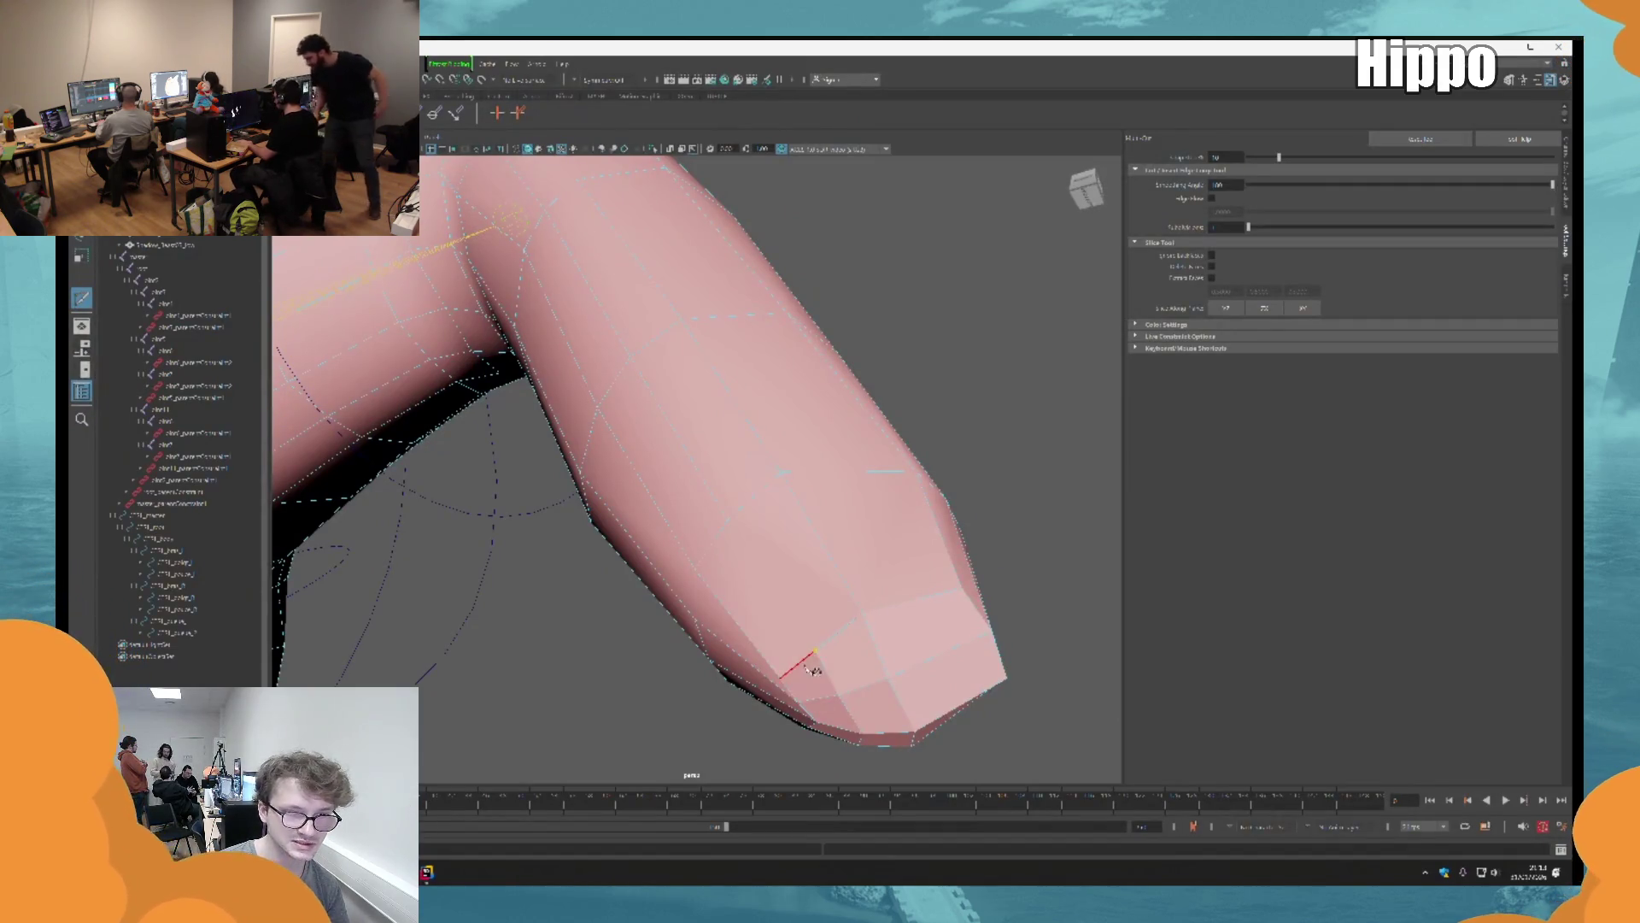
# Step: Look over the finger from several angles, drop Multi-Cut and briefly toggle weight painting
pyautogui.moveTo(729, 527)
pyautogui.keyDown('alt'); pyautogui.mouseDown()
pyautogui.moveTo(845, 516)
pyautogui.moveTo(639, 563)
pyautogui.mouseUp(); pyautogui.keyUp('alt')
pyautogui.moveTo(763, 606)
pyautogui.keyDown('alt'); pyautogui.mouseDown()
pyautogui.moveTo(815, 580)
pyautogui.moveTo(715, 479)
pyautogui.mouseUp(); pyautogui.keyUp('alt')
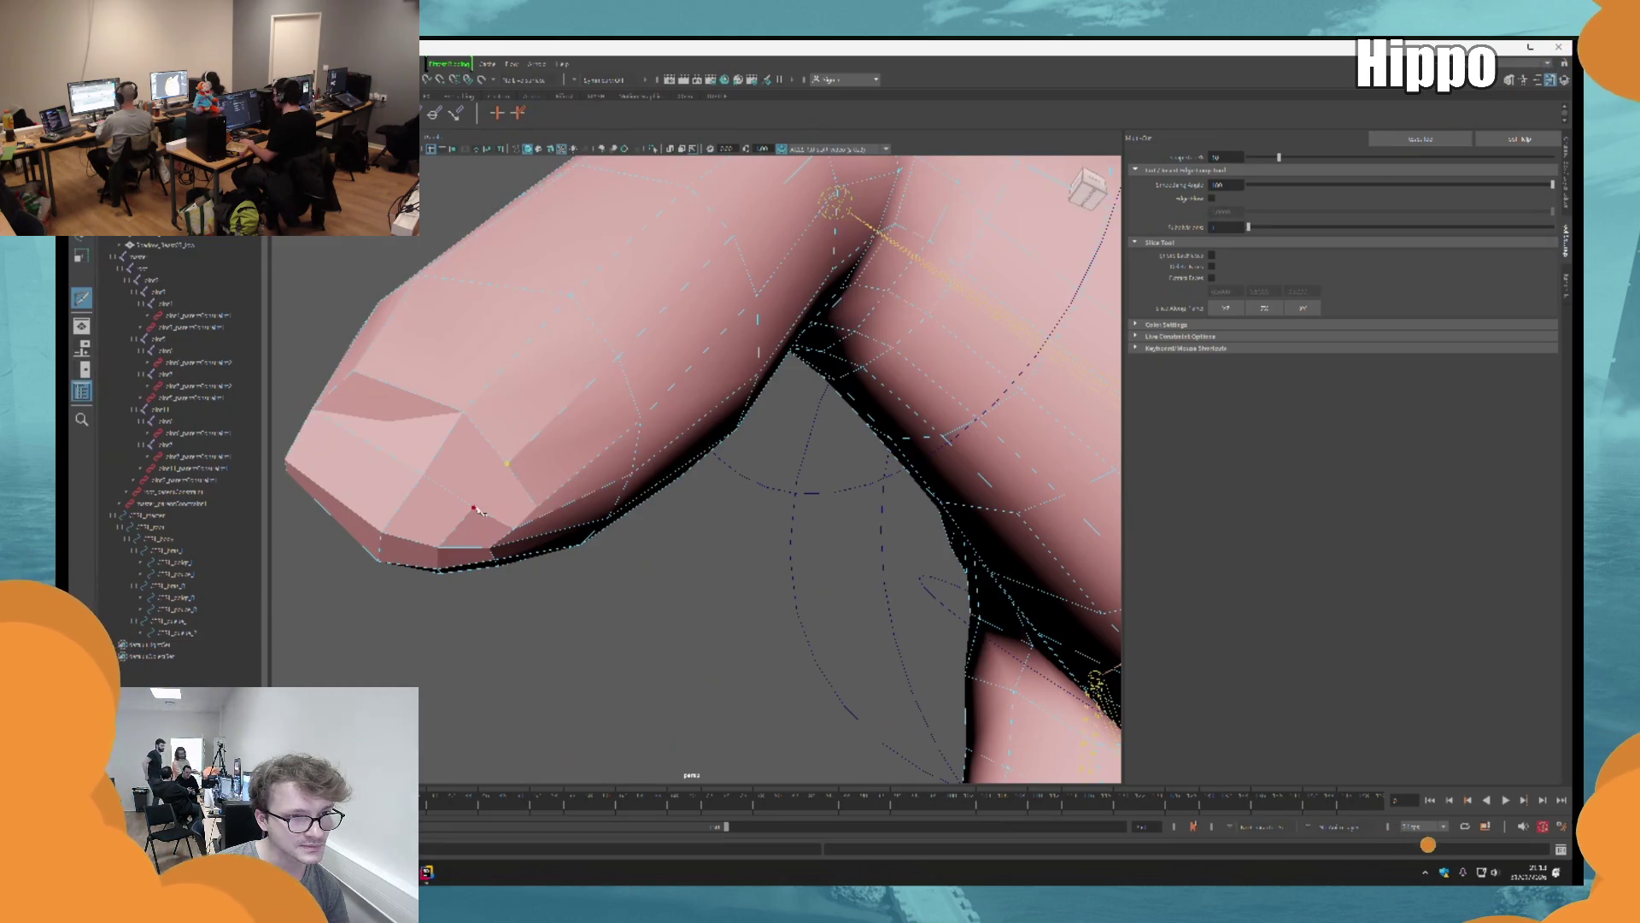
pyautogui.moveTo(475, 510)
pyautogui.keyDown('alt'); pyautogui.mouseDown()
pyautogui.moveTo(649, 444)
pyautogui.moveTo(863, 461)
pyautogui.moveTo(777, 336)
pyautogui.moveTo(695, 403)
pyautogui.moveTo(761, 432)
pyautogui.moveTo(714, 366)
pyautogui.mouseUp(); pyautogui.keyUp('alt')
pyautogui.press('q')
pyautogui.press('F8')
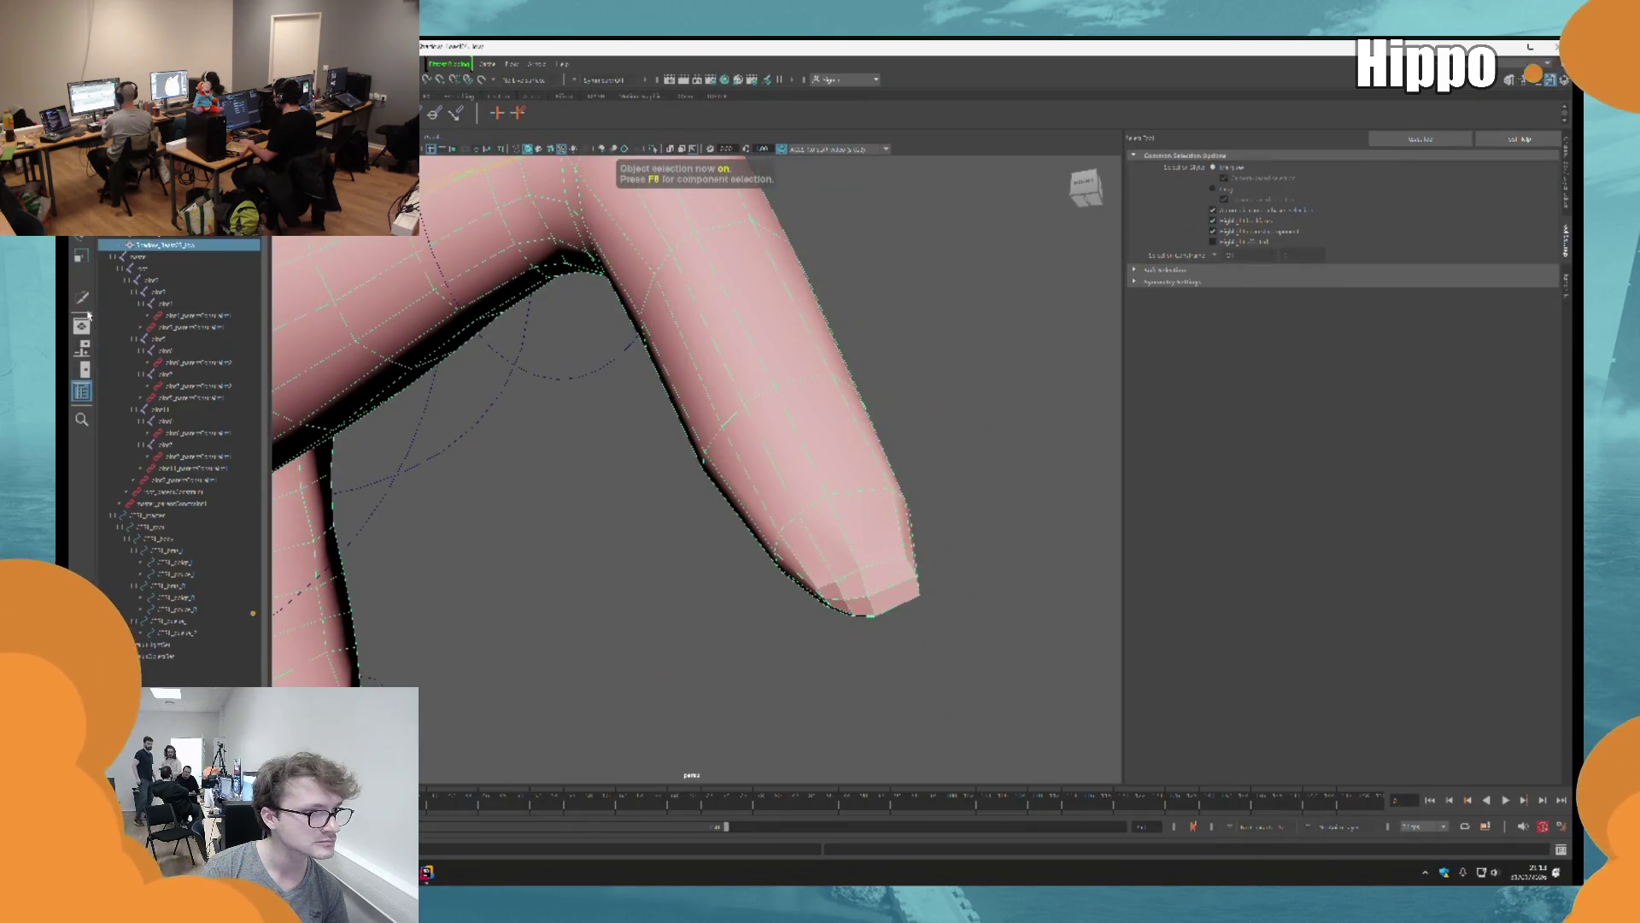
pyautogui.keyDown('alt'); pyautogui.moveTo(702, 432); pyautogui.dragTo(854, 530); pyautogui.keyUp('alt')
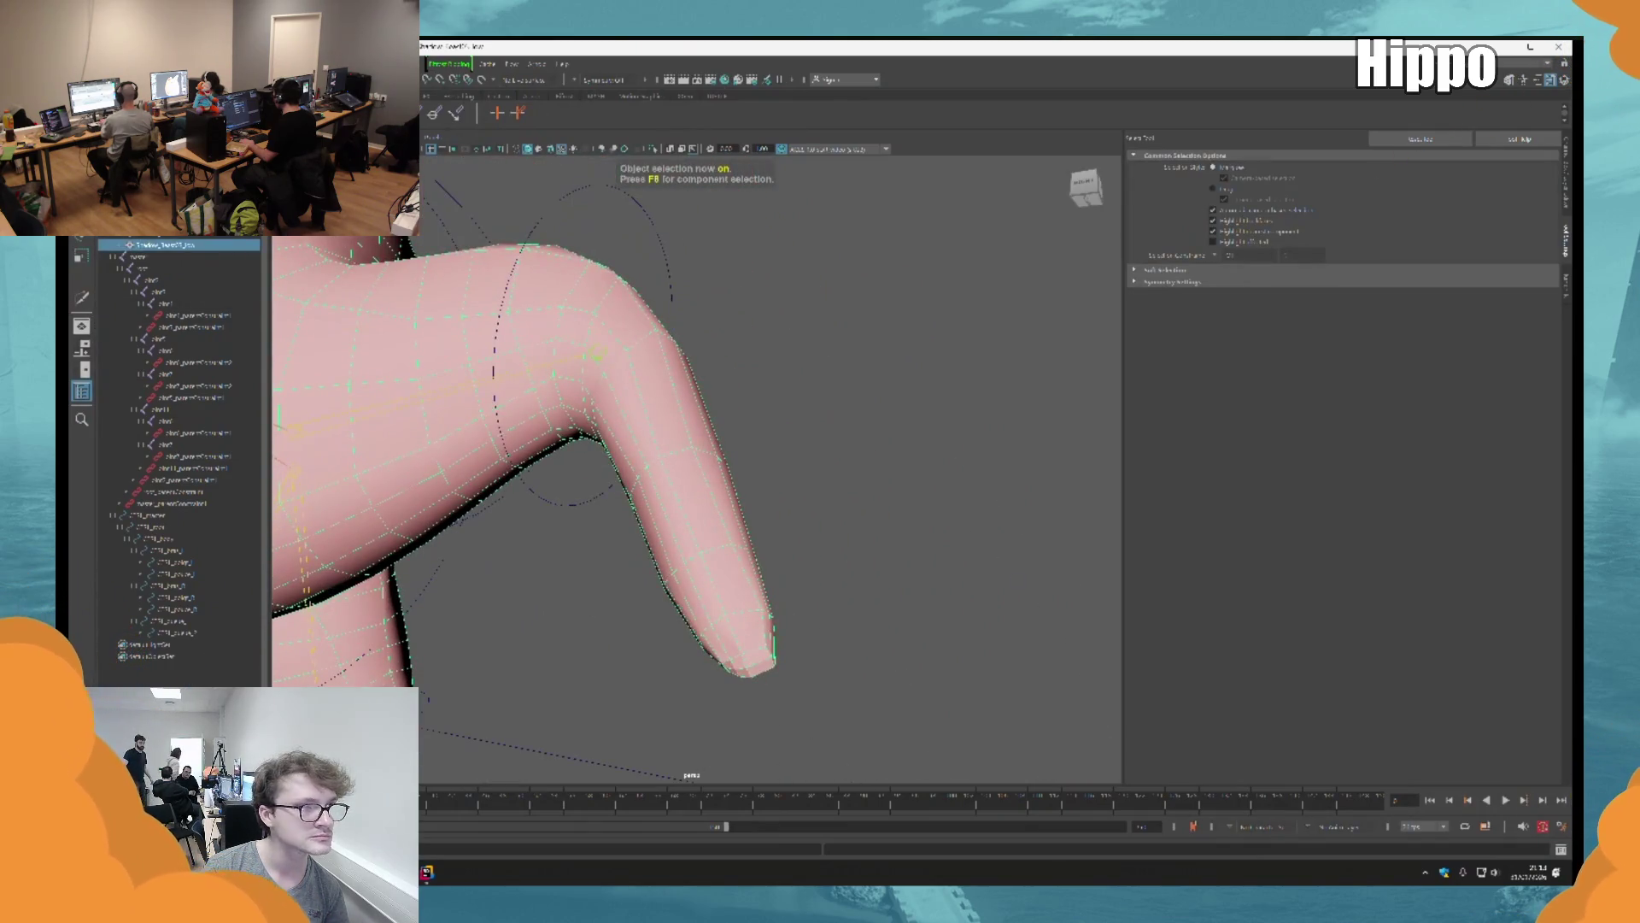
pyautogui.press('y')
pyautogui.moveTo(696, 468)
pyautogui.keyDown('alt'); pyautogui.mouseDown()
pyautogui.moveTo(805, 468)
pyautogui.moveTo(1000, 410)
pyautogui.moveTo(693, 398)
pyautogui.mouseUp(); pyautogui.keyUp('alt')
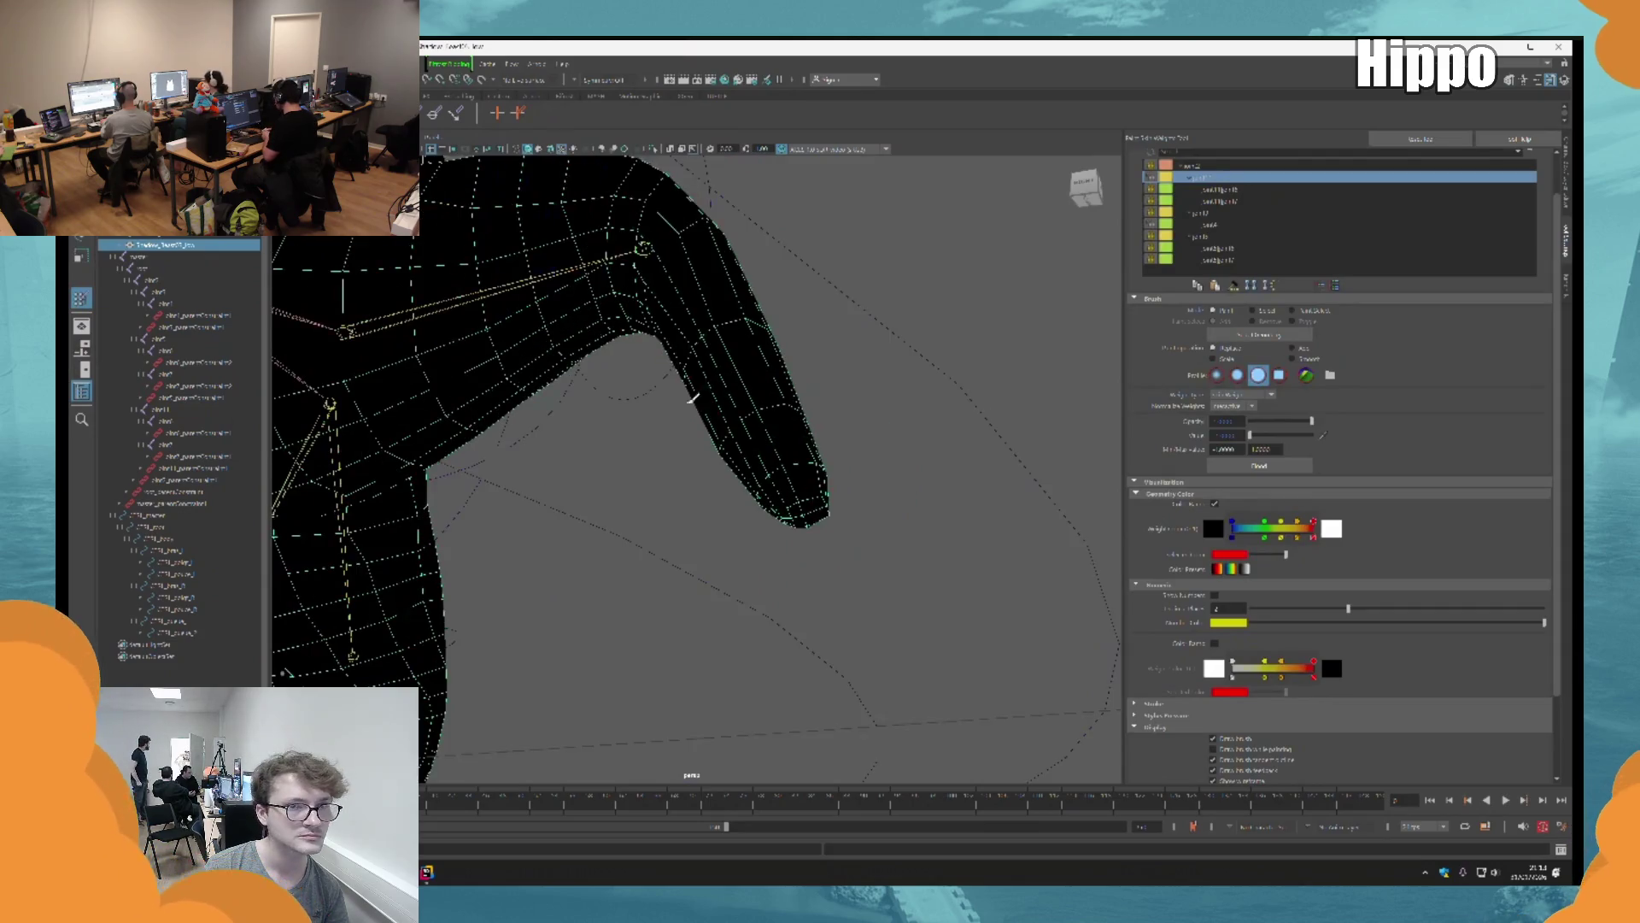
pyautogui.press('q')
# Step: Select the top object in the Outliner hierarchy and resume painting skin weights
pyautogui.rightClick(211, 239)
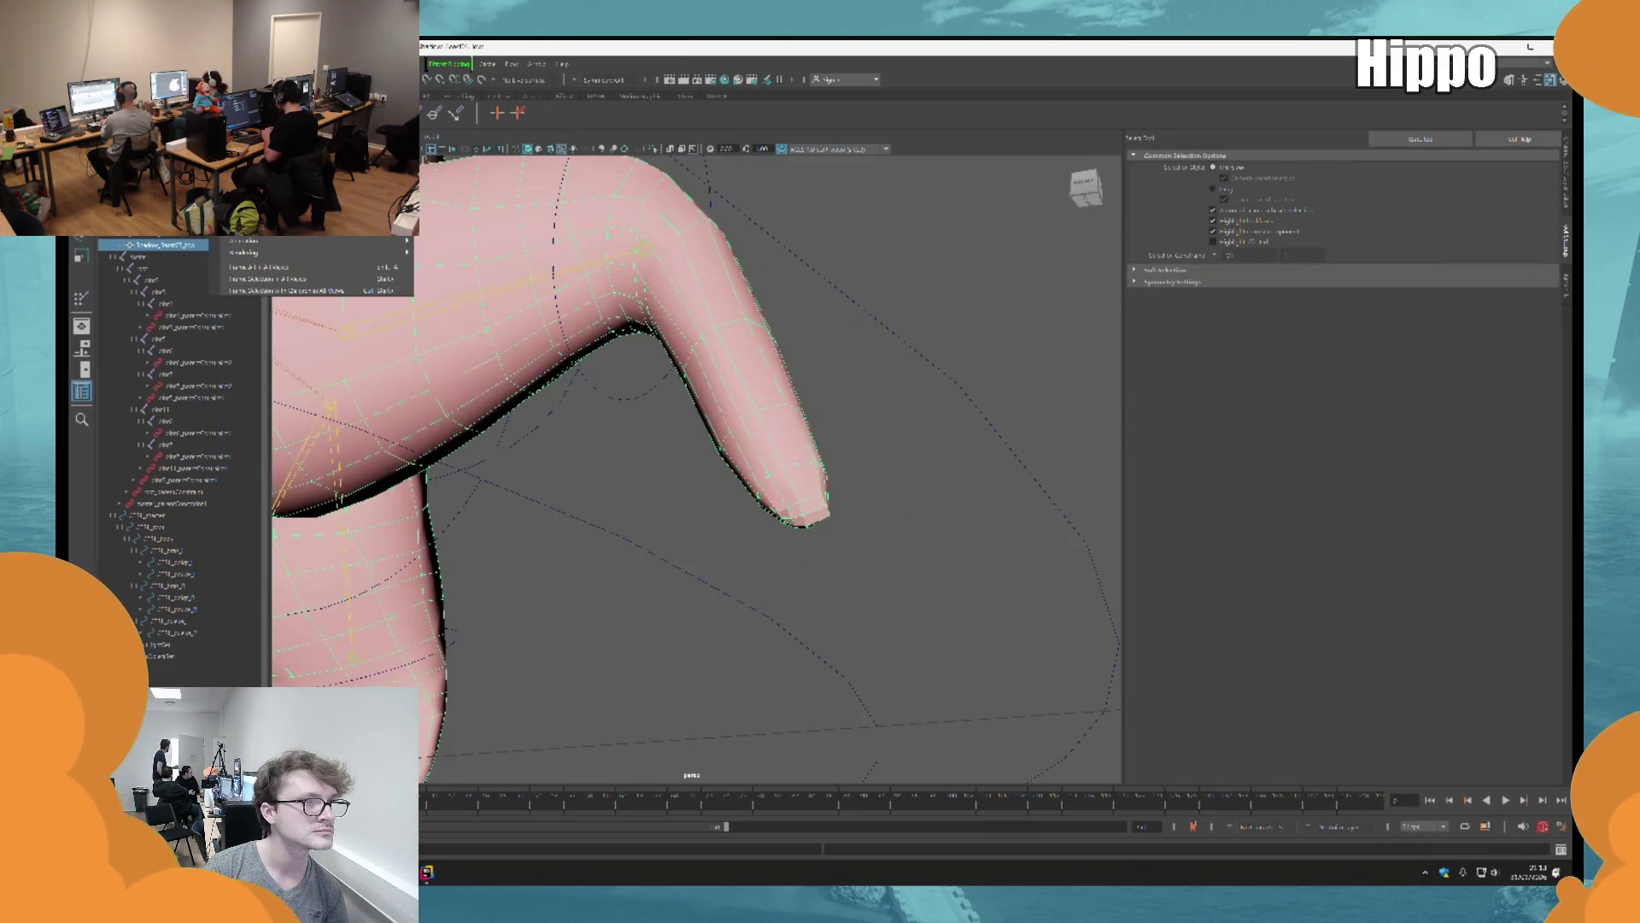
pyautogui.moveTo(342, 147)
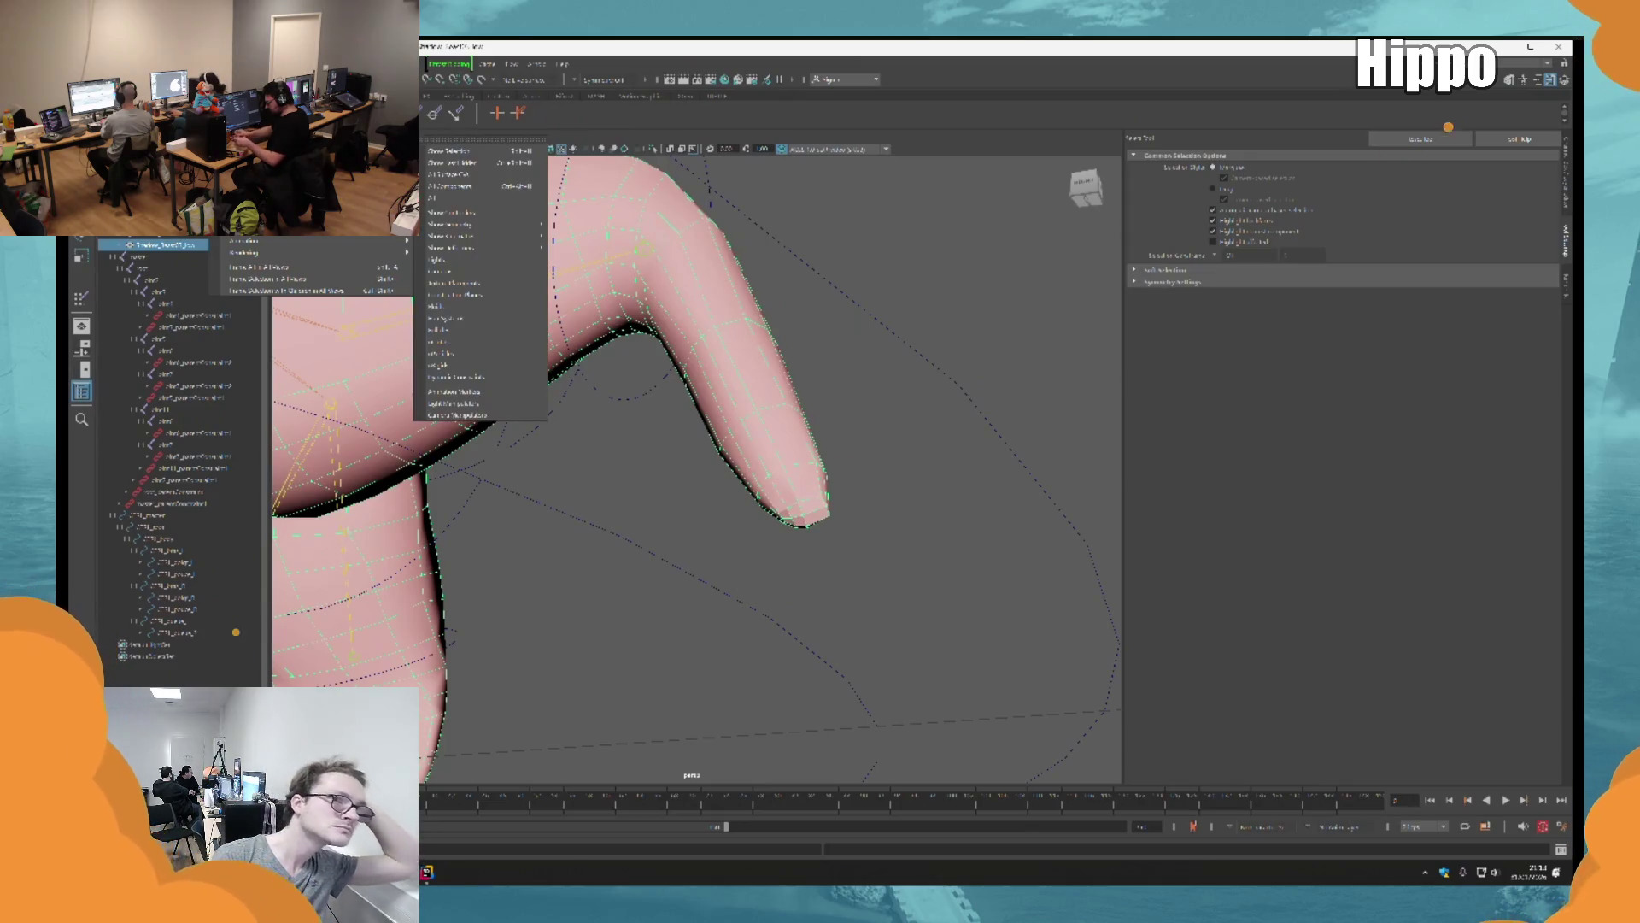
pyautogui.rightClick(124, 232)
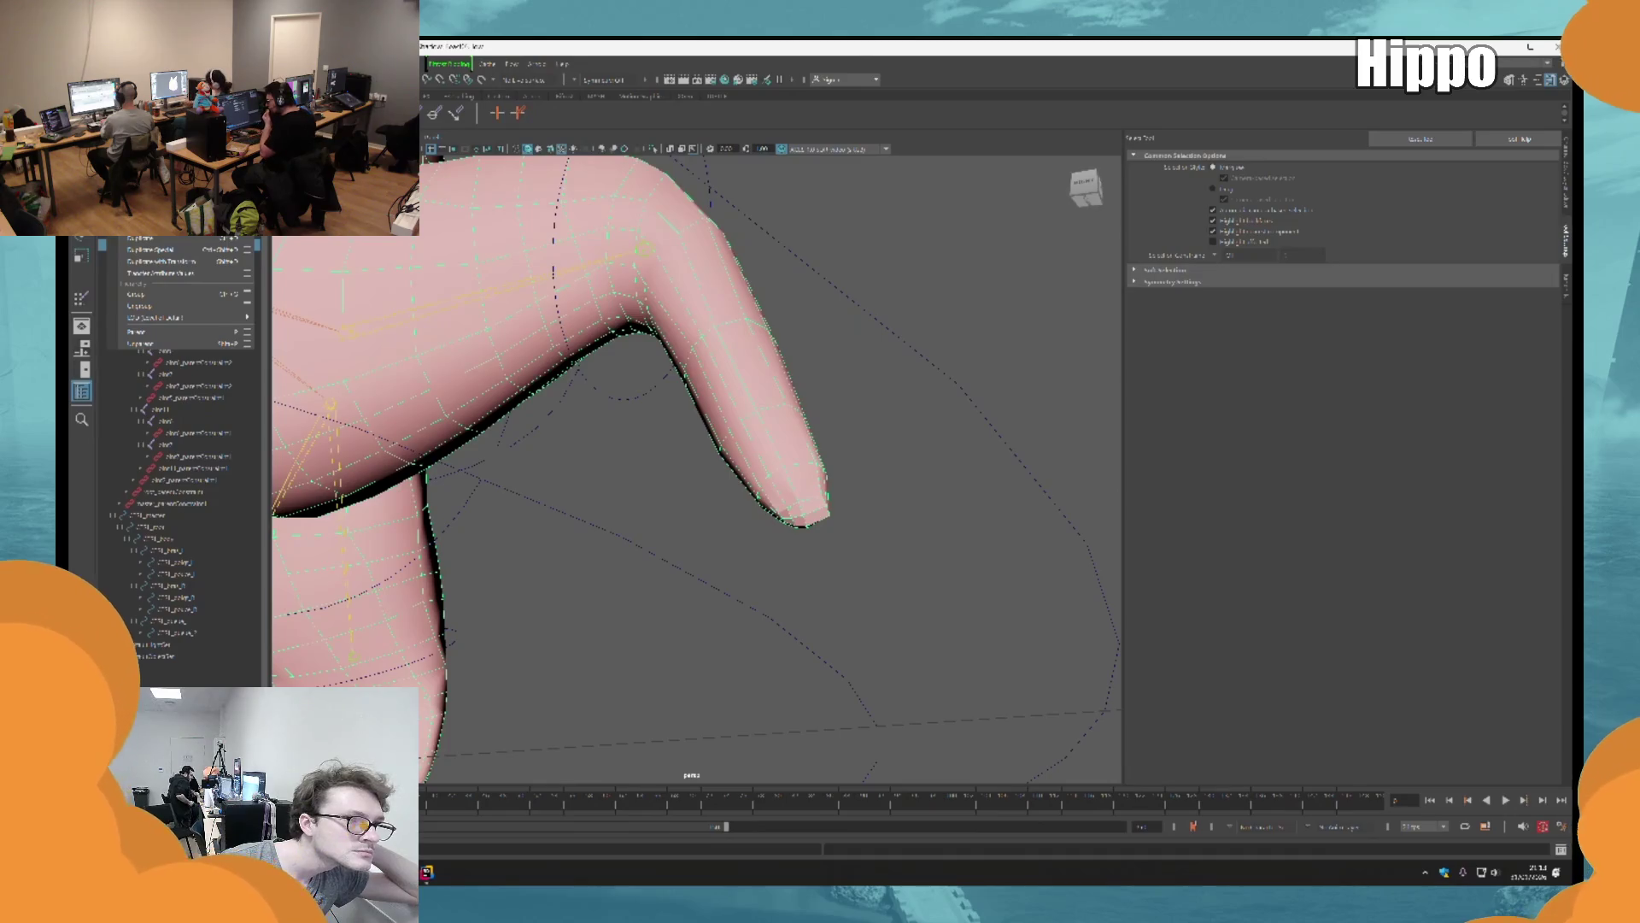
pyautogui.moveTo(213, 241)
pyautogui.click(163, 244)
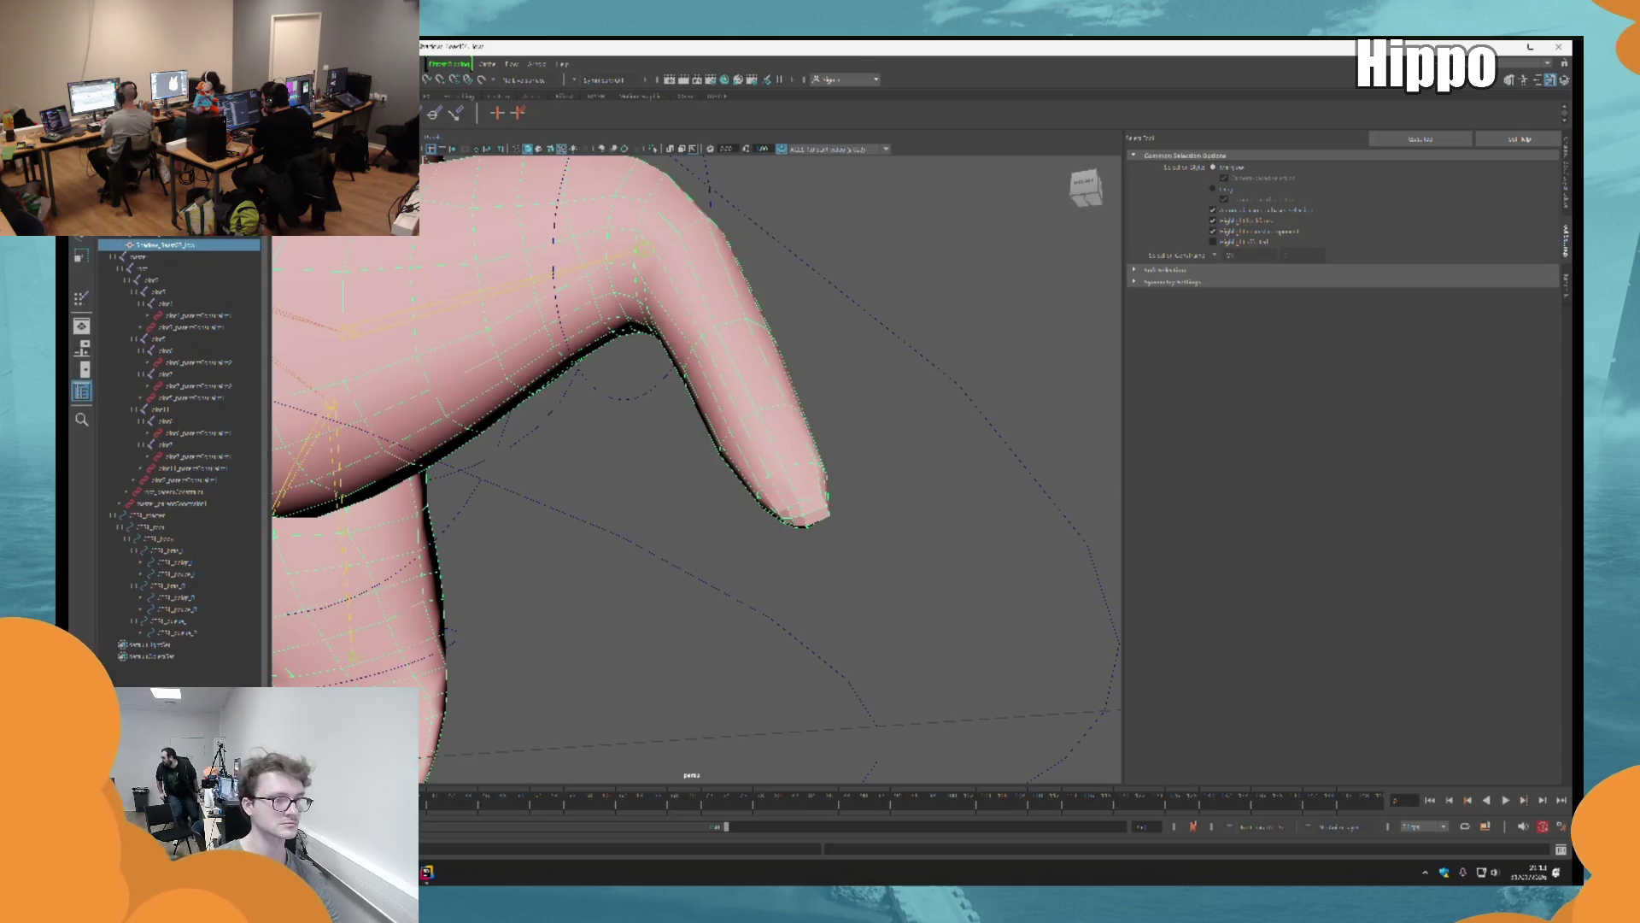
pyautogui.moveTo(752, 402); pyautogui.dragTo(944, 447, button='right')
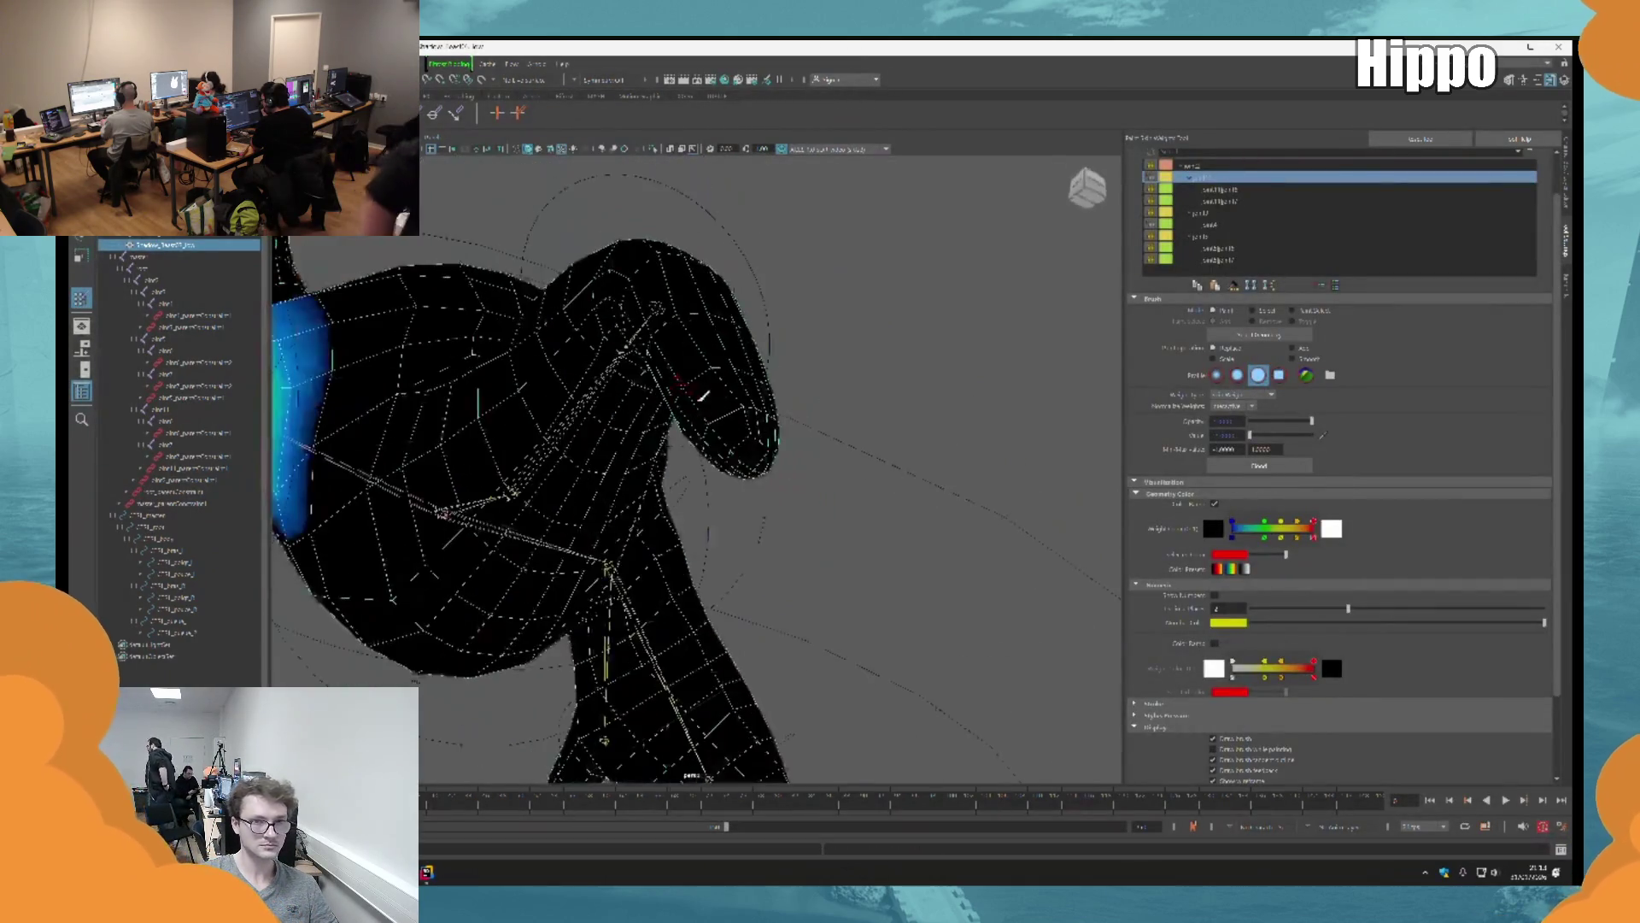
# Step: Step through the joint influences one by one, ending on the arm joint's weights
pyautogui.moveTo(915, 385)
pyautogui.keyDown('alt'); pyautogui.mouseDown()
pyautogui.moveTo(806, 495)
pyautogui.moveTo(744, 495)
pyautogui.moveTo(866, 408)
pyautogui.mouseUp(); pyautogui.keyUp('alt')
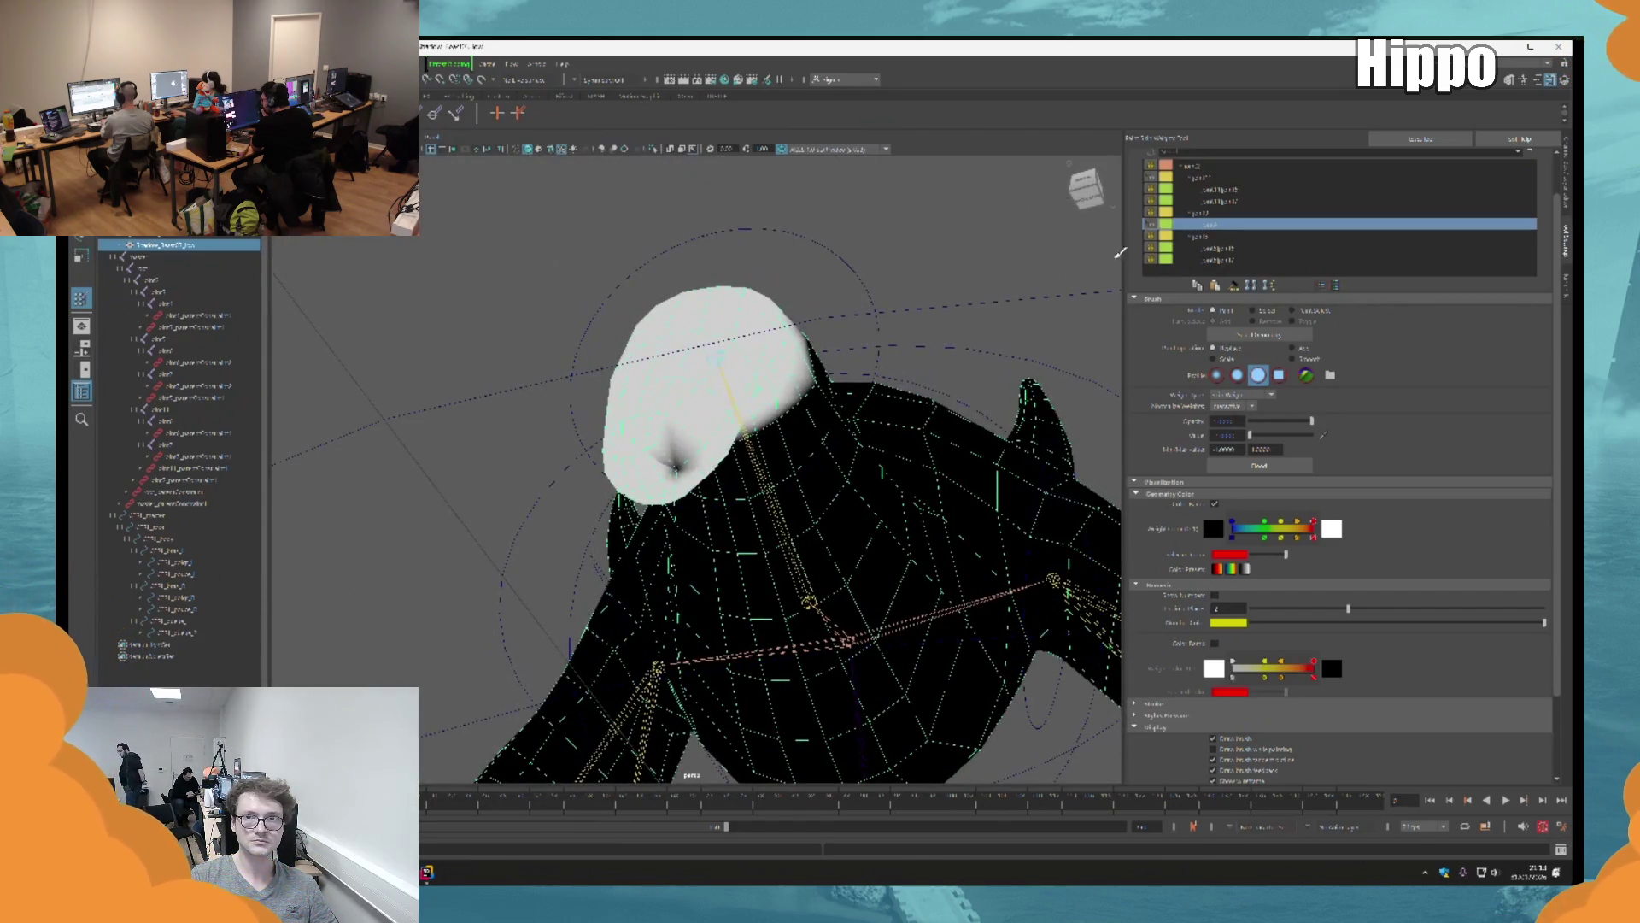
pyautogui.click(1213, 178)
pyautogui.click(1220, 190)
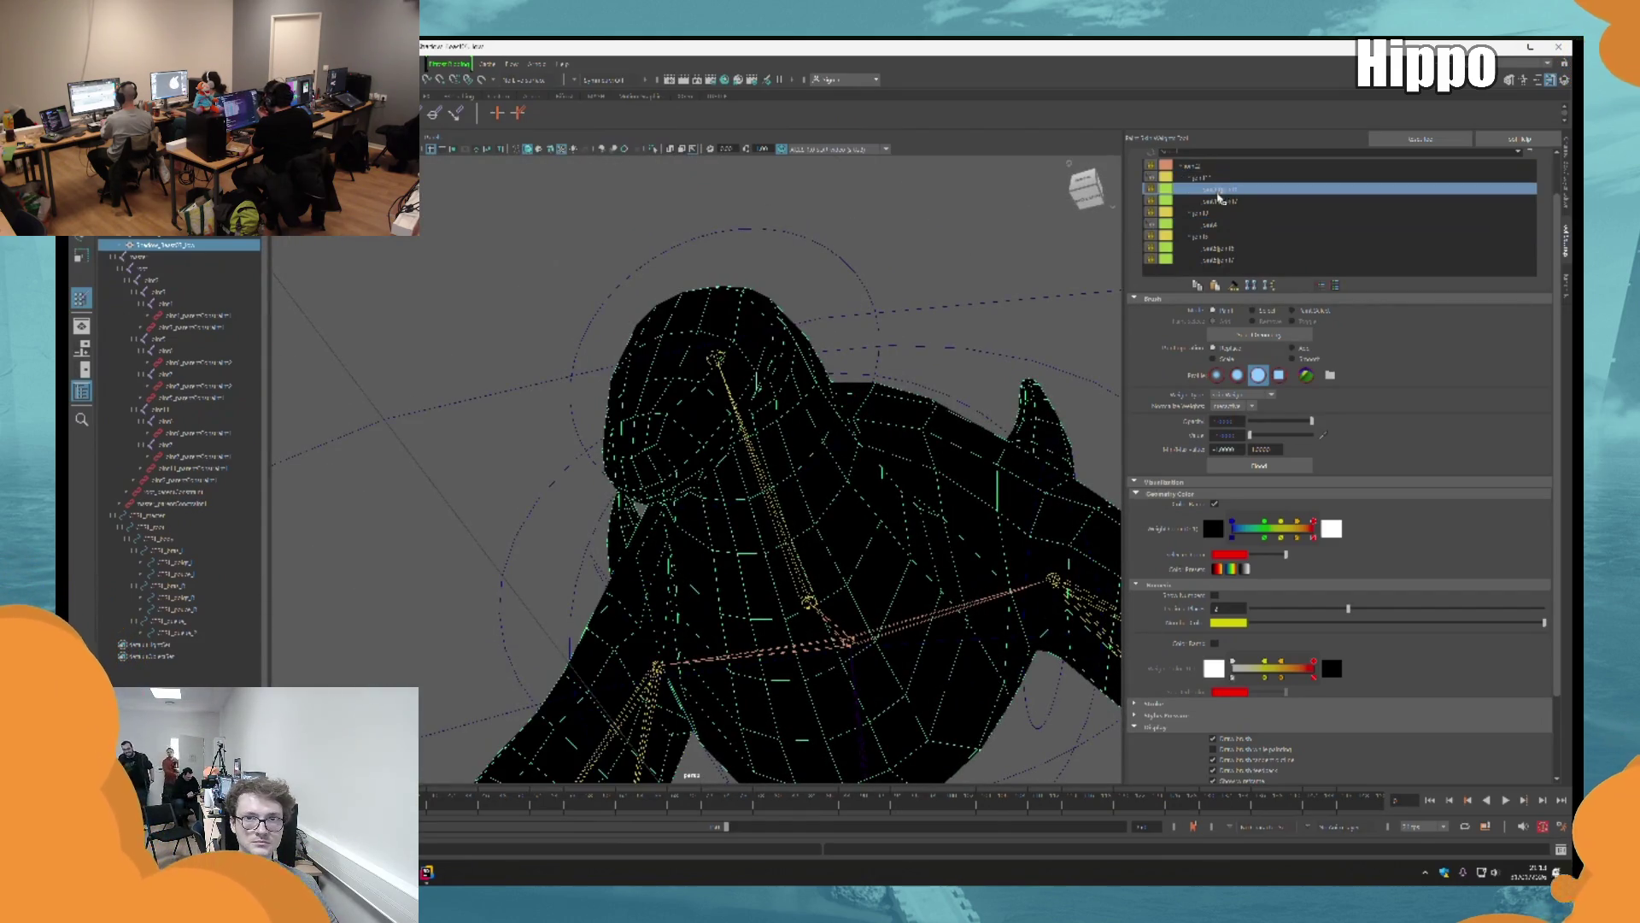
pyautogui.click(1226, 200)
pyautogui.click(1227, 212)
pyautogui.click(1220, 224)
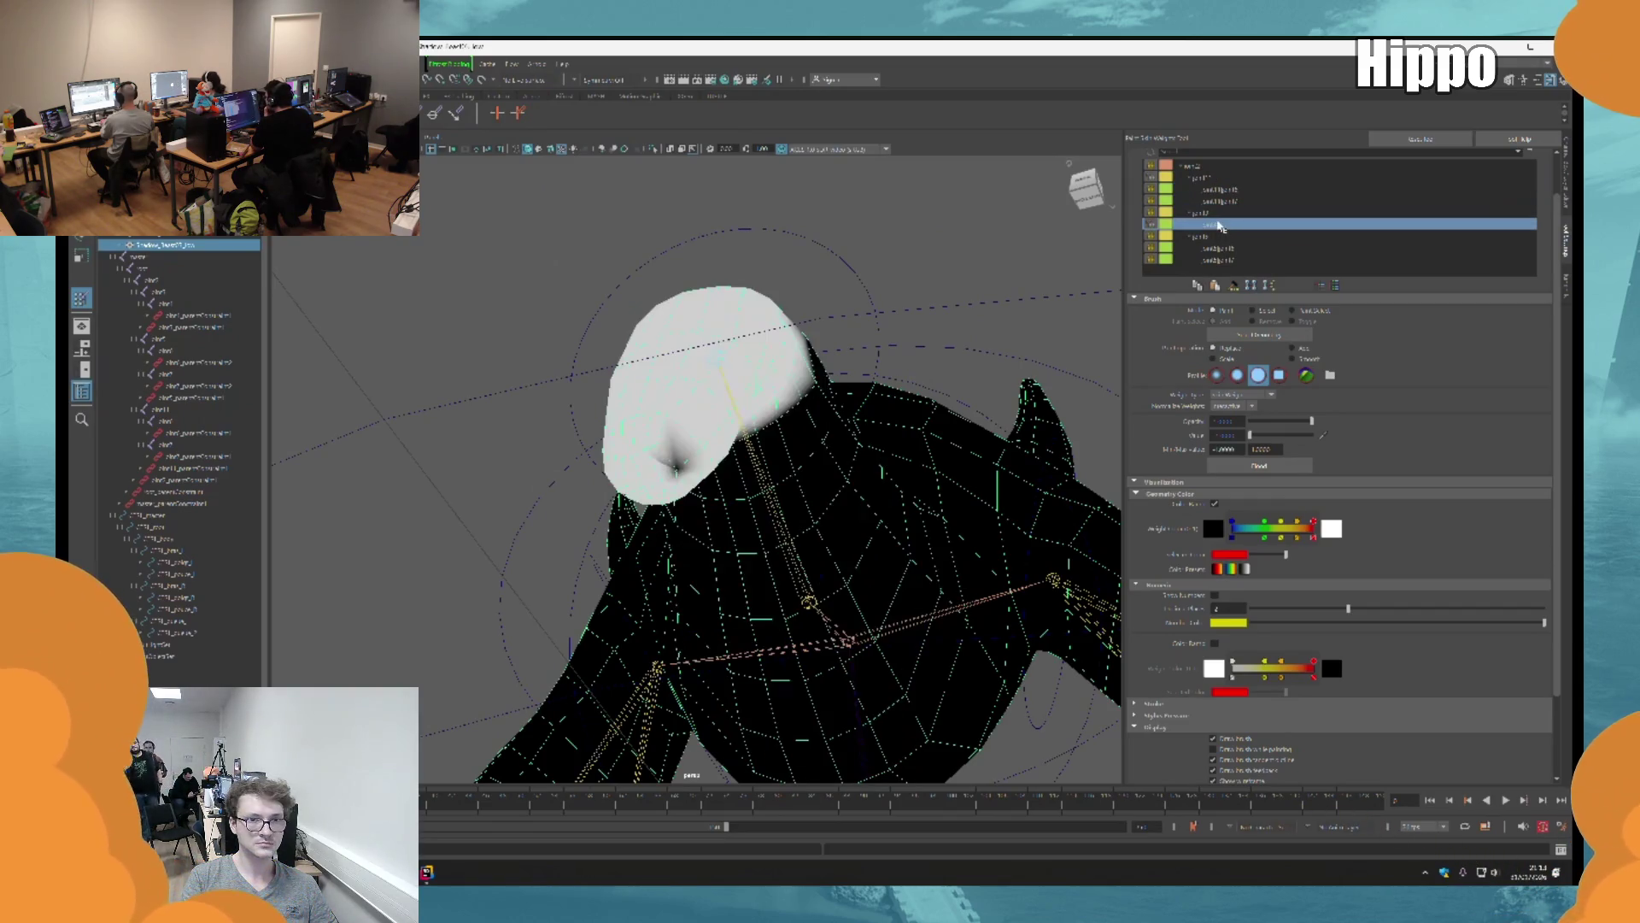
pyautogui.click(1223, 236)
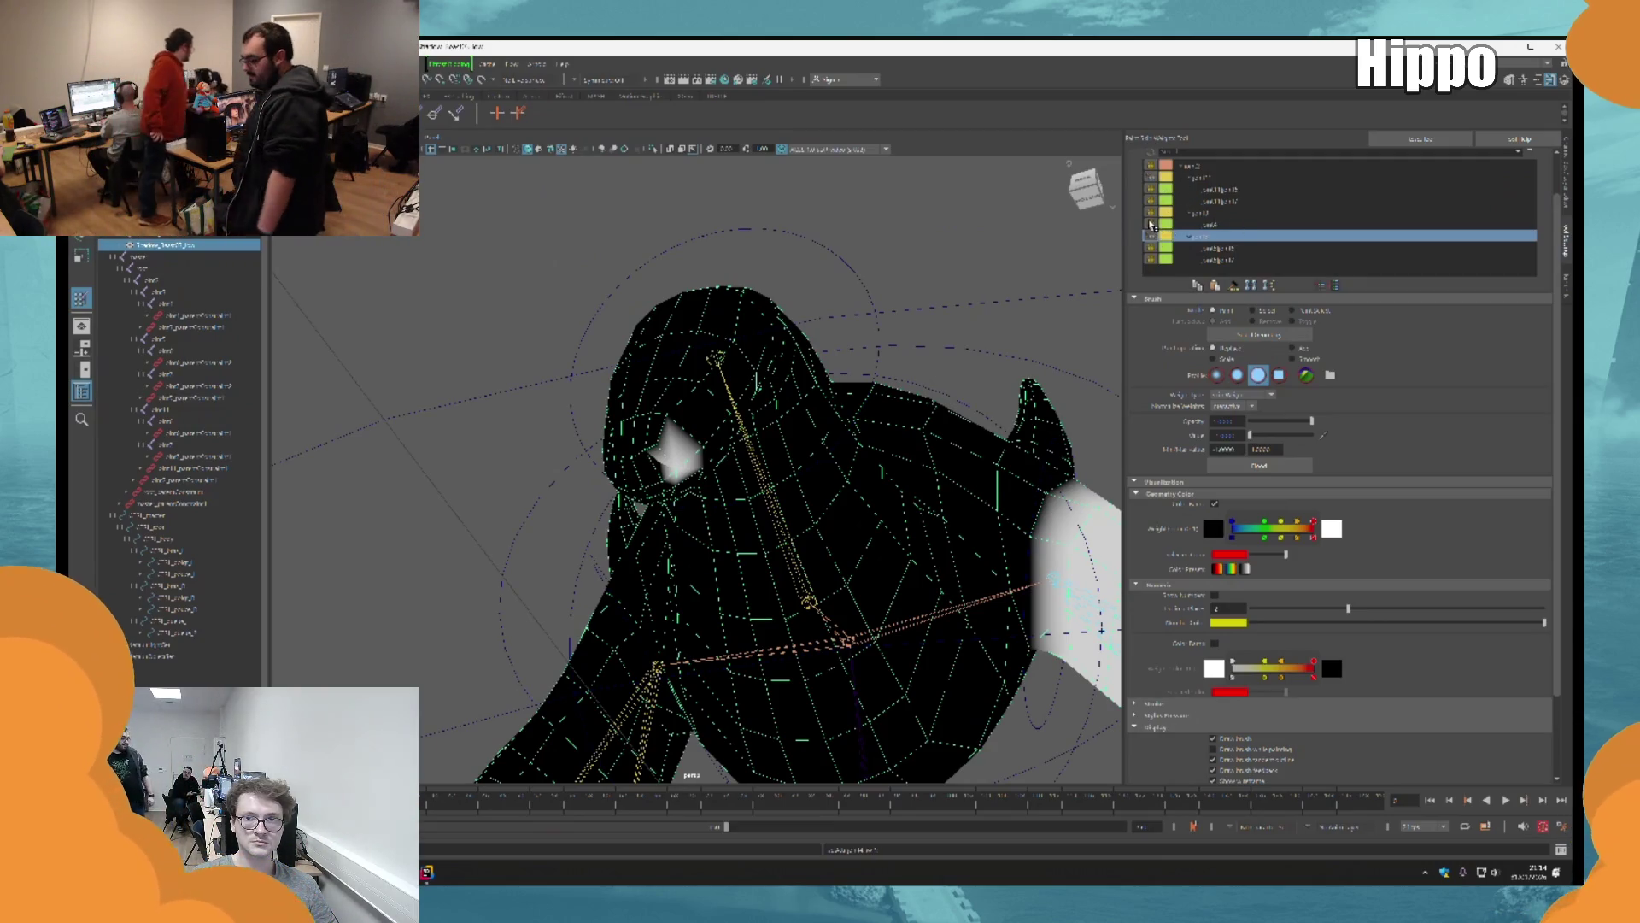
pyautogui.click(1196, 177)
pyautogui.keyDown('alt'); pyautogui.moveTo(893, 231); pyautogui.dragTo(863, 256); pyautogui.keyUp('alt')
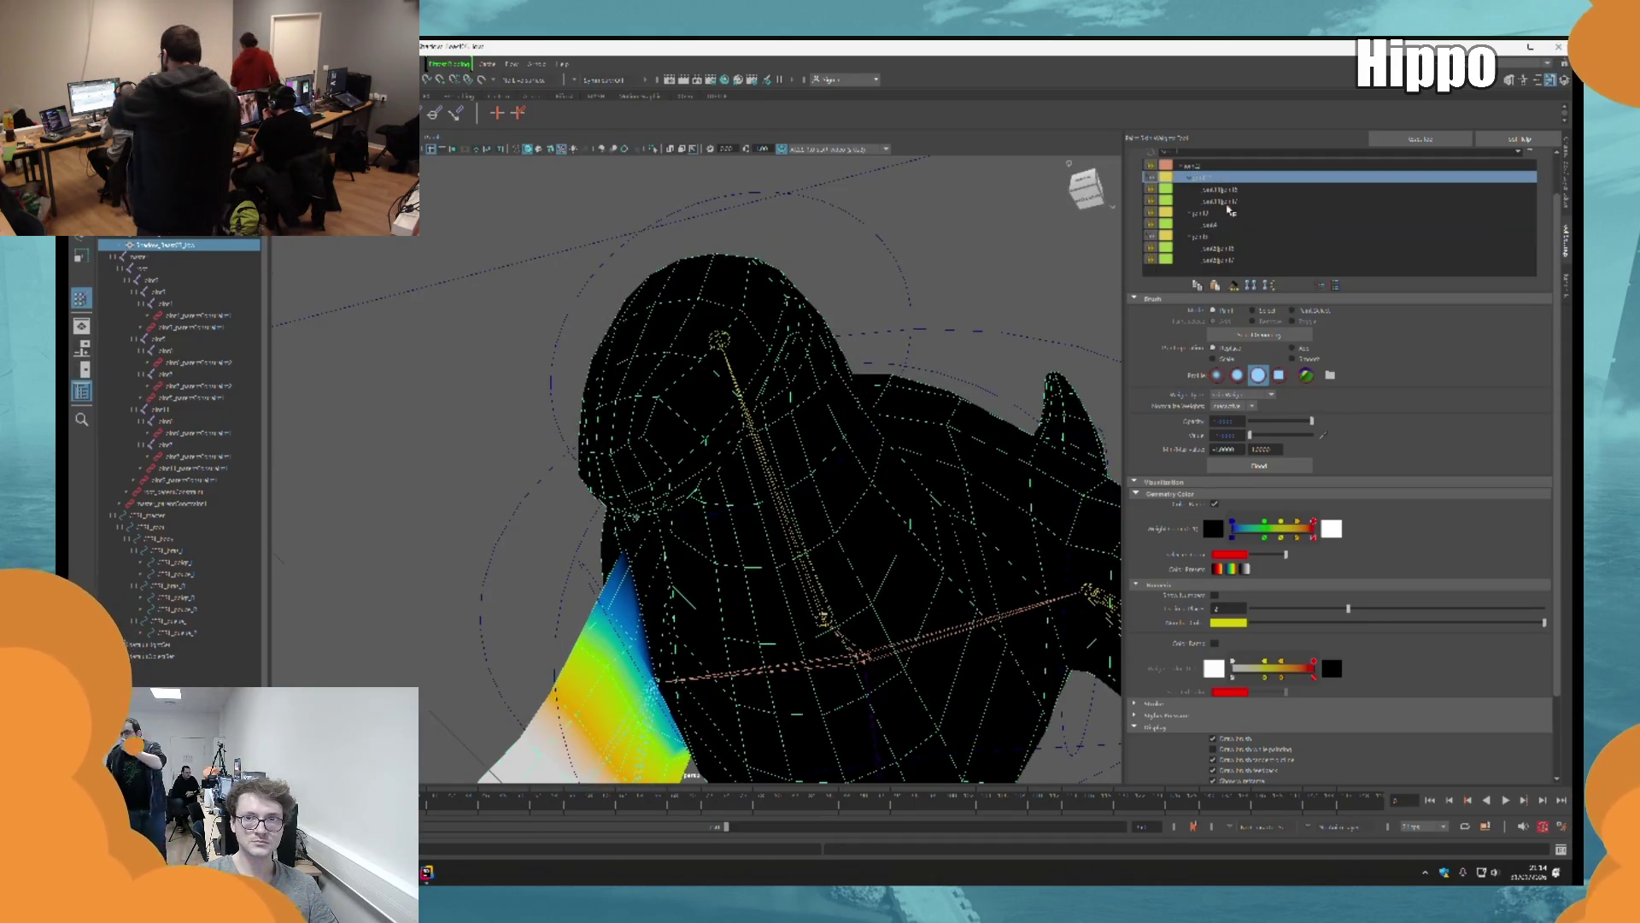
pyautogui.click(1196, 213)
pyautogui.click(1223, 236)
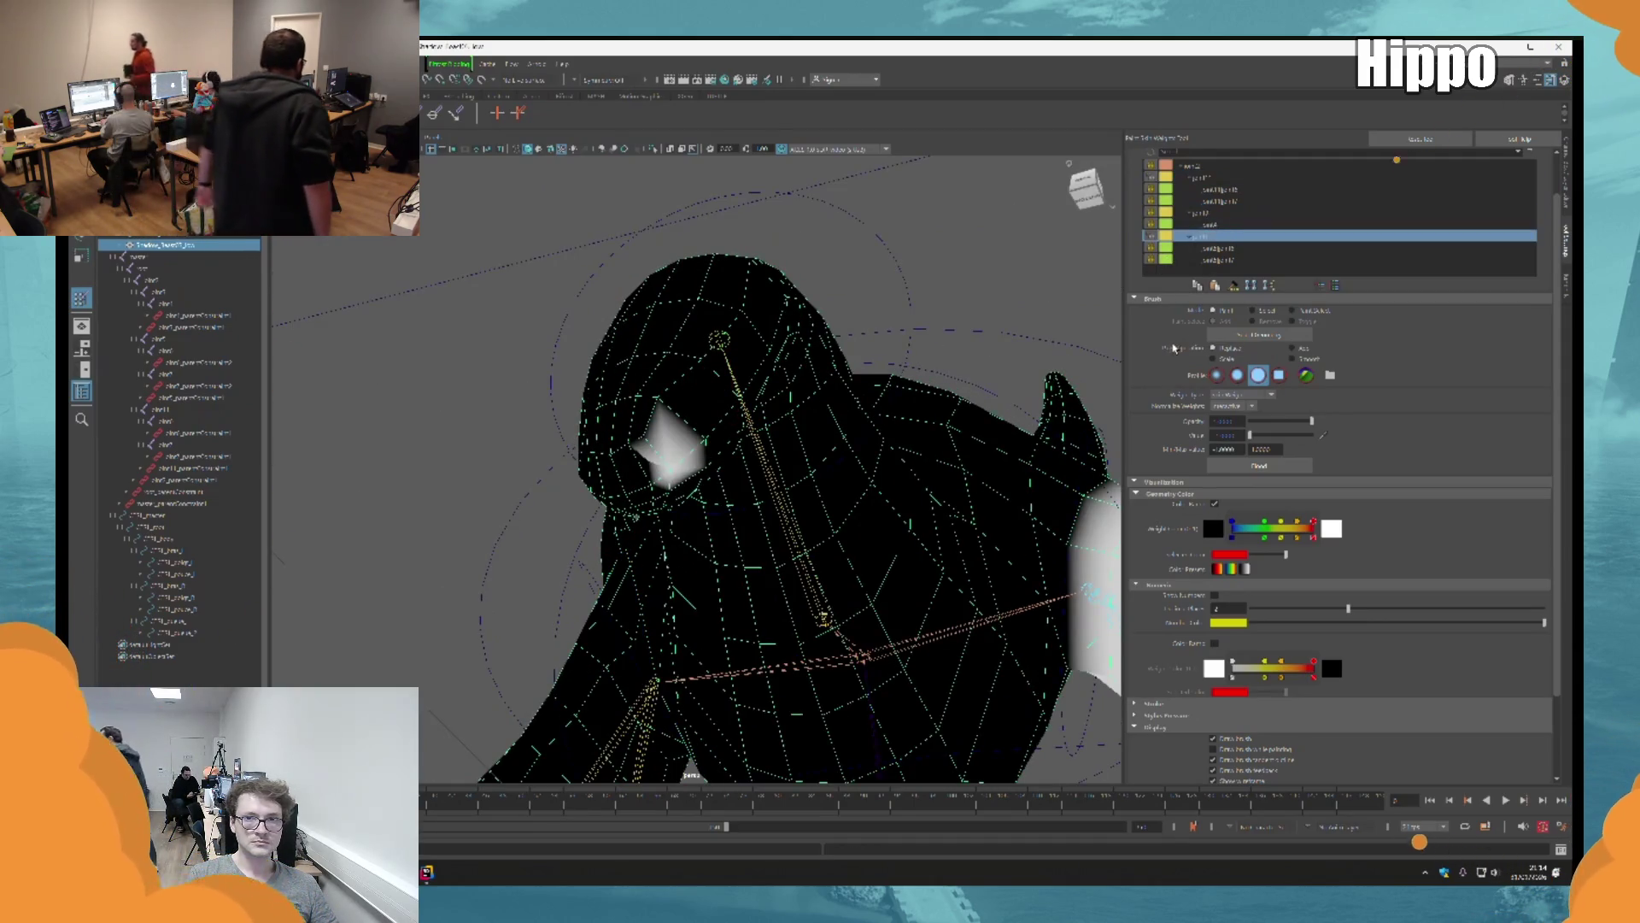
# Step: Compare the belly, head and neighbouring joints' weights, then the body joint's
pyautogui.click(1211, 178)
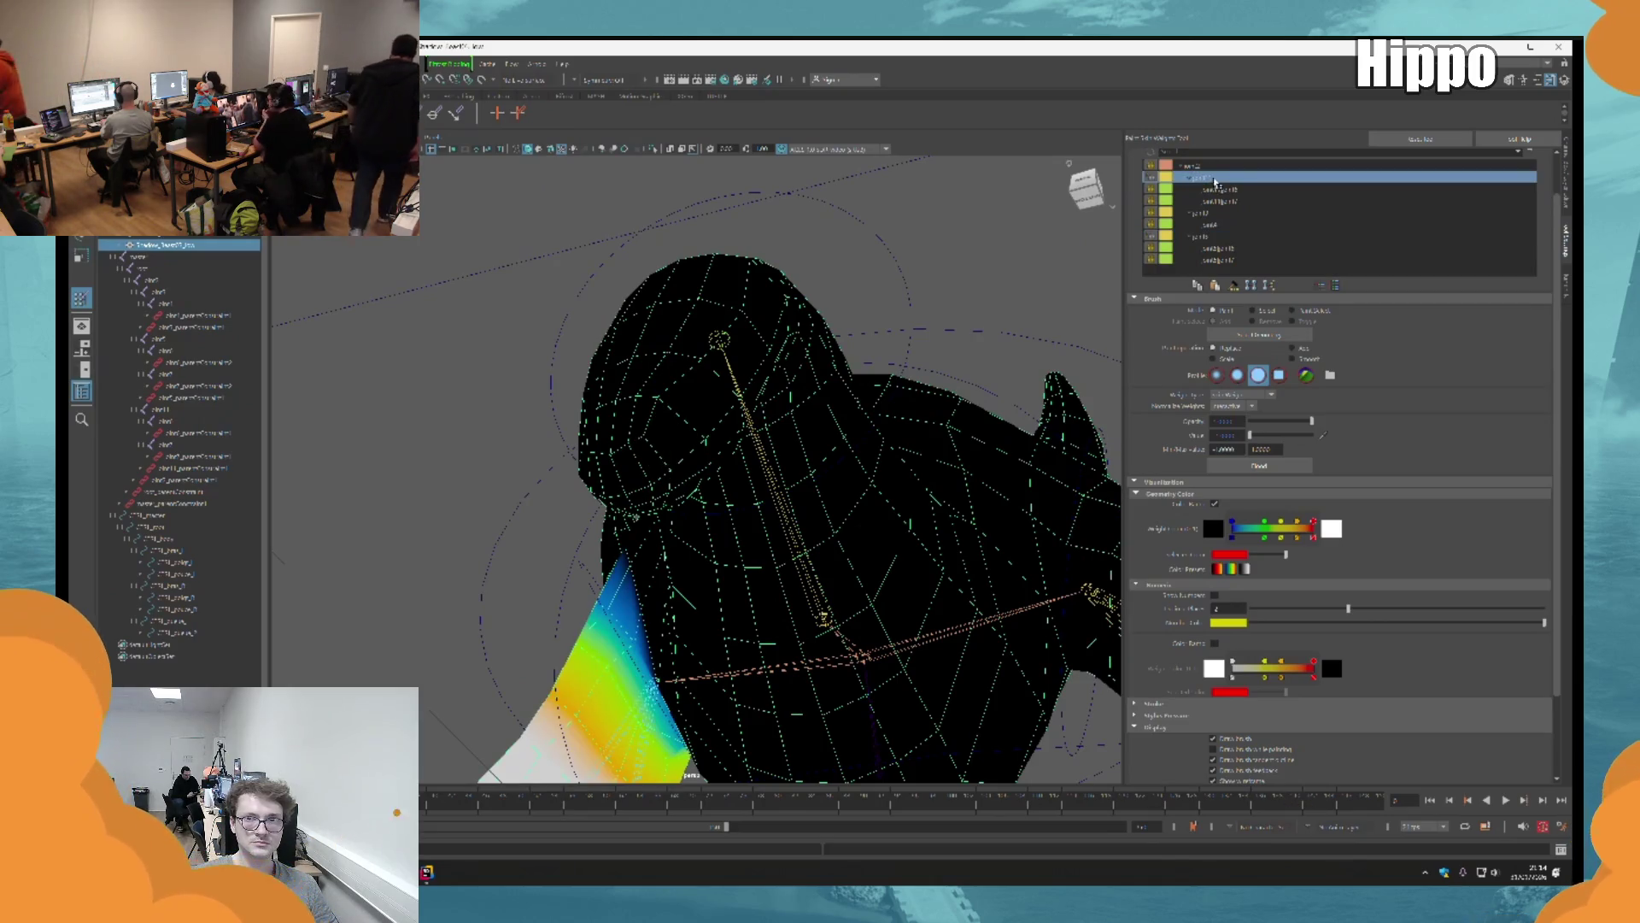
pyautogui.click(1204, 213)
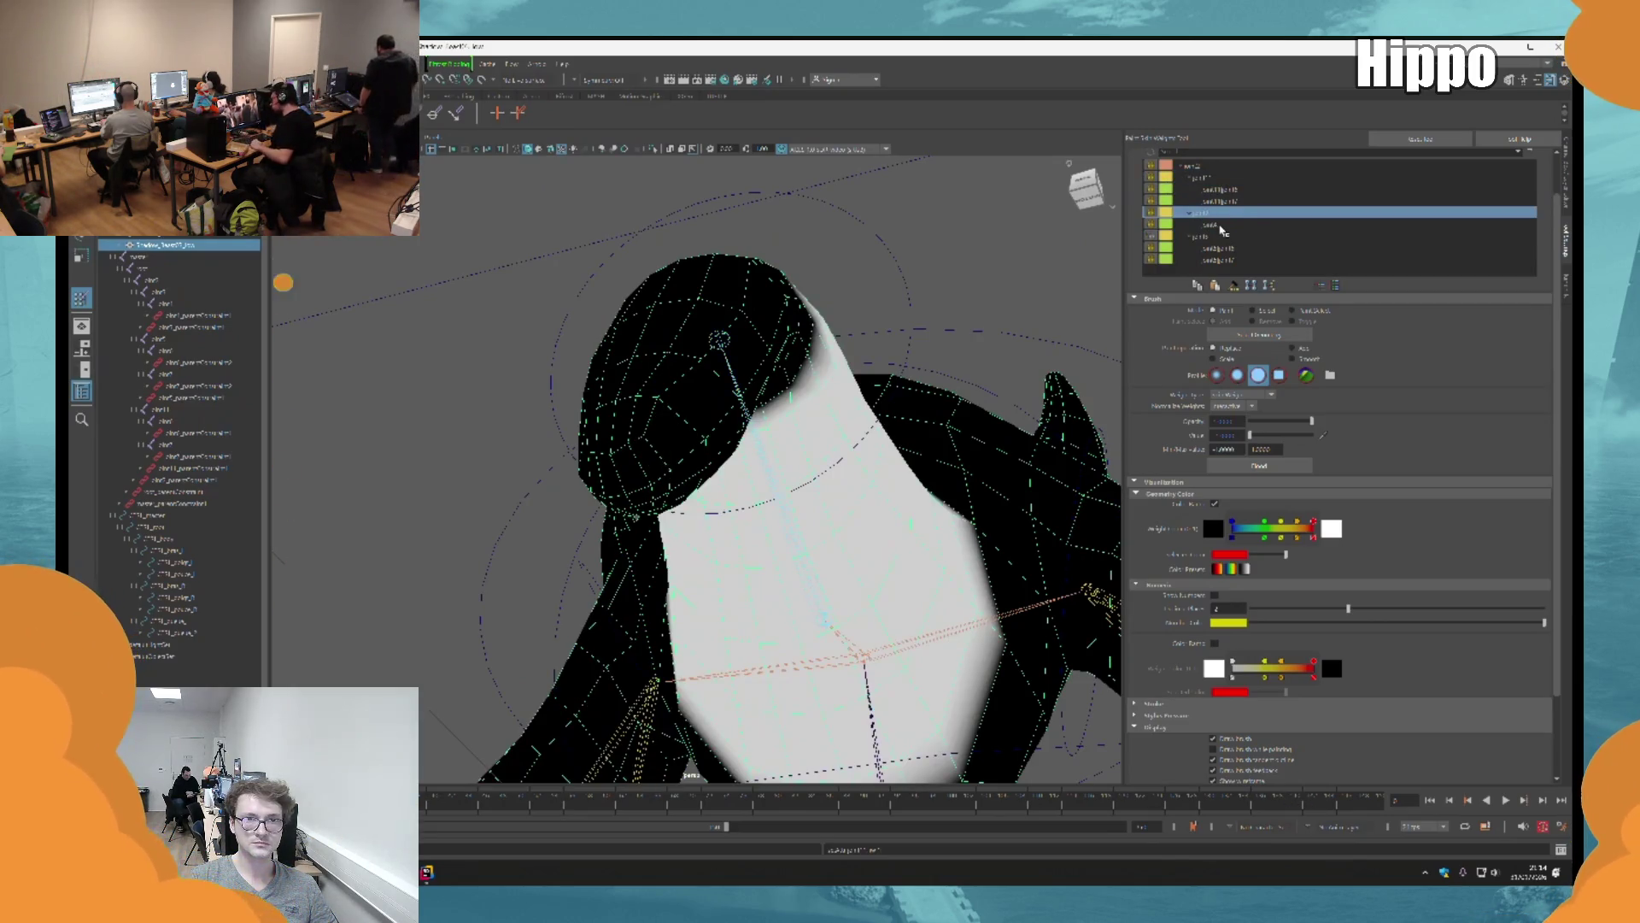
pyautogui.click(1224, 224)
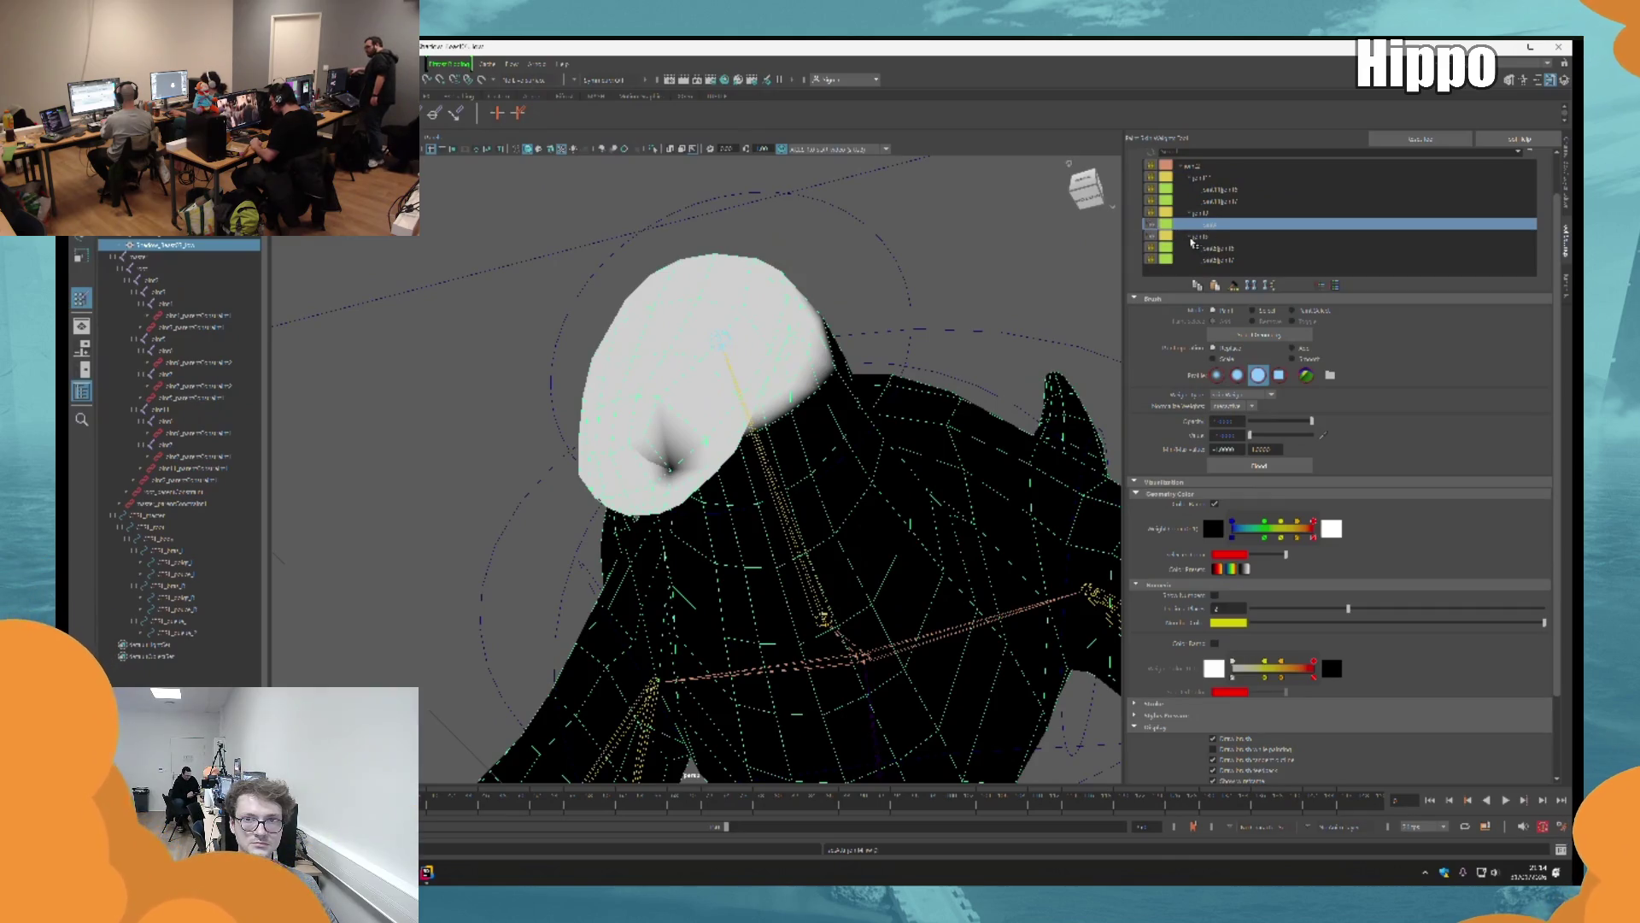
pyautogui.click(1214, 237)
pyautogui.click(1211, 225)
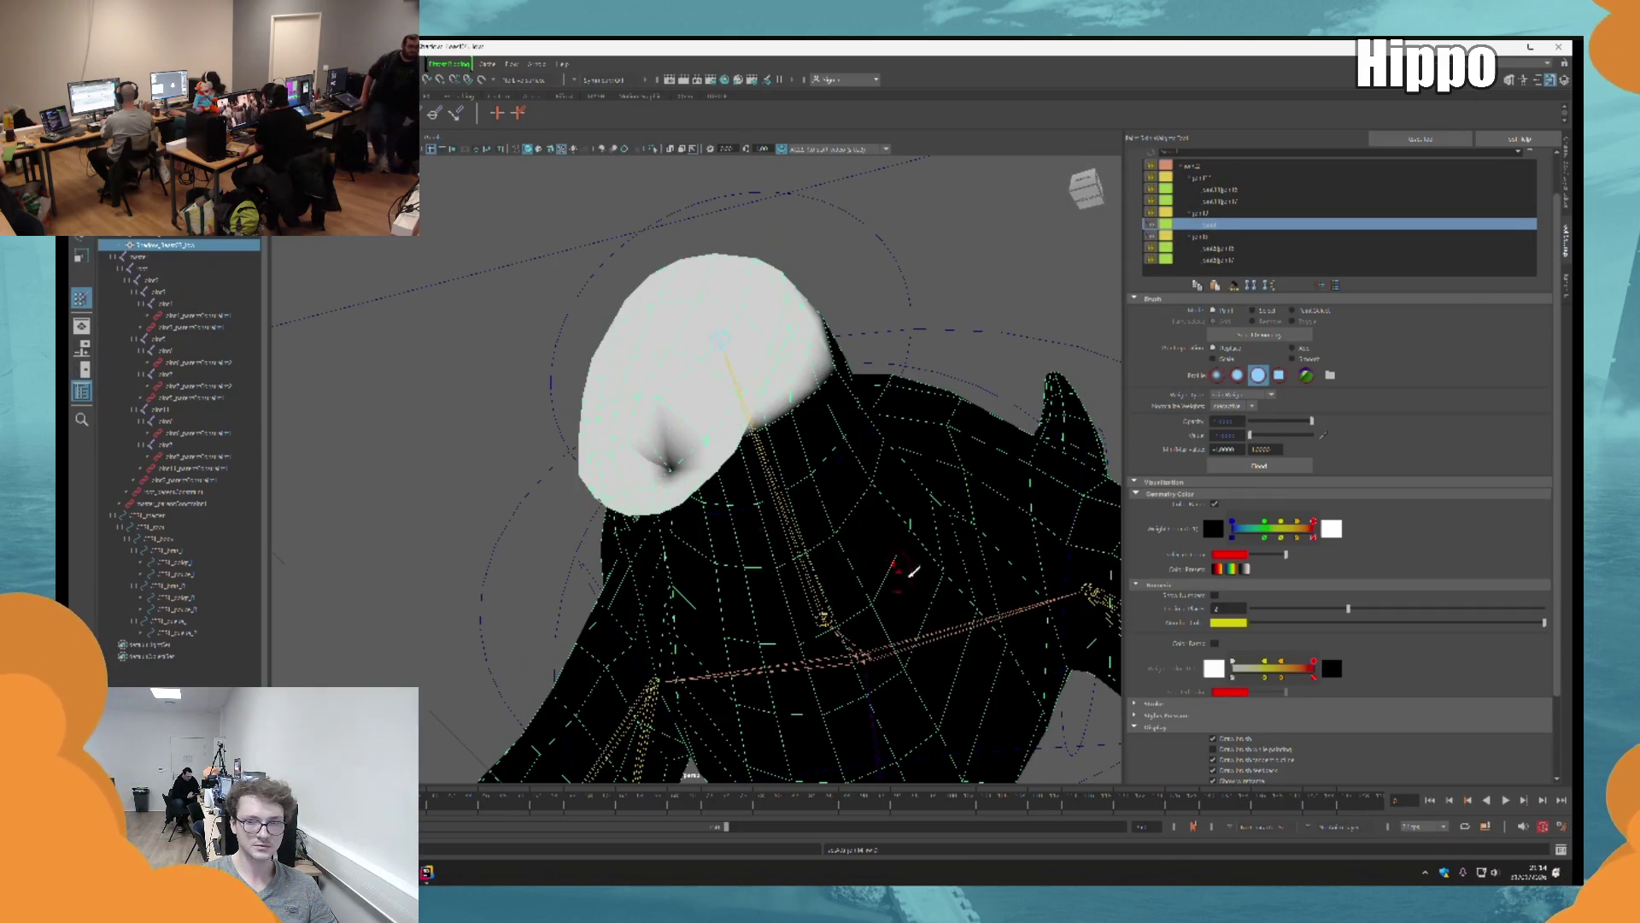
pyautogui.click(1211, 237)
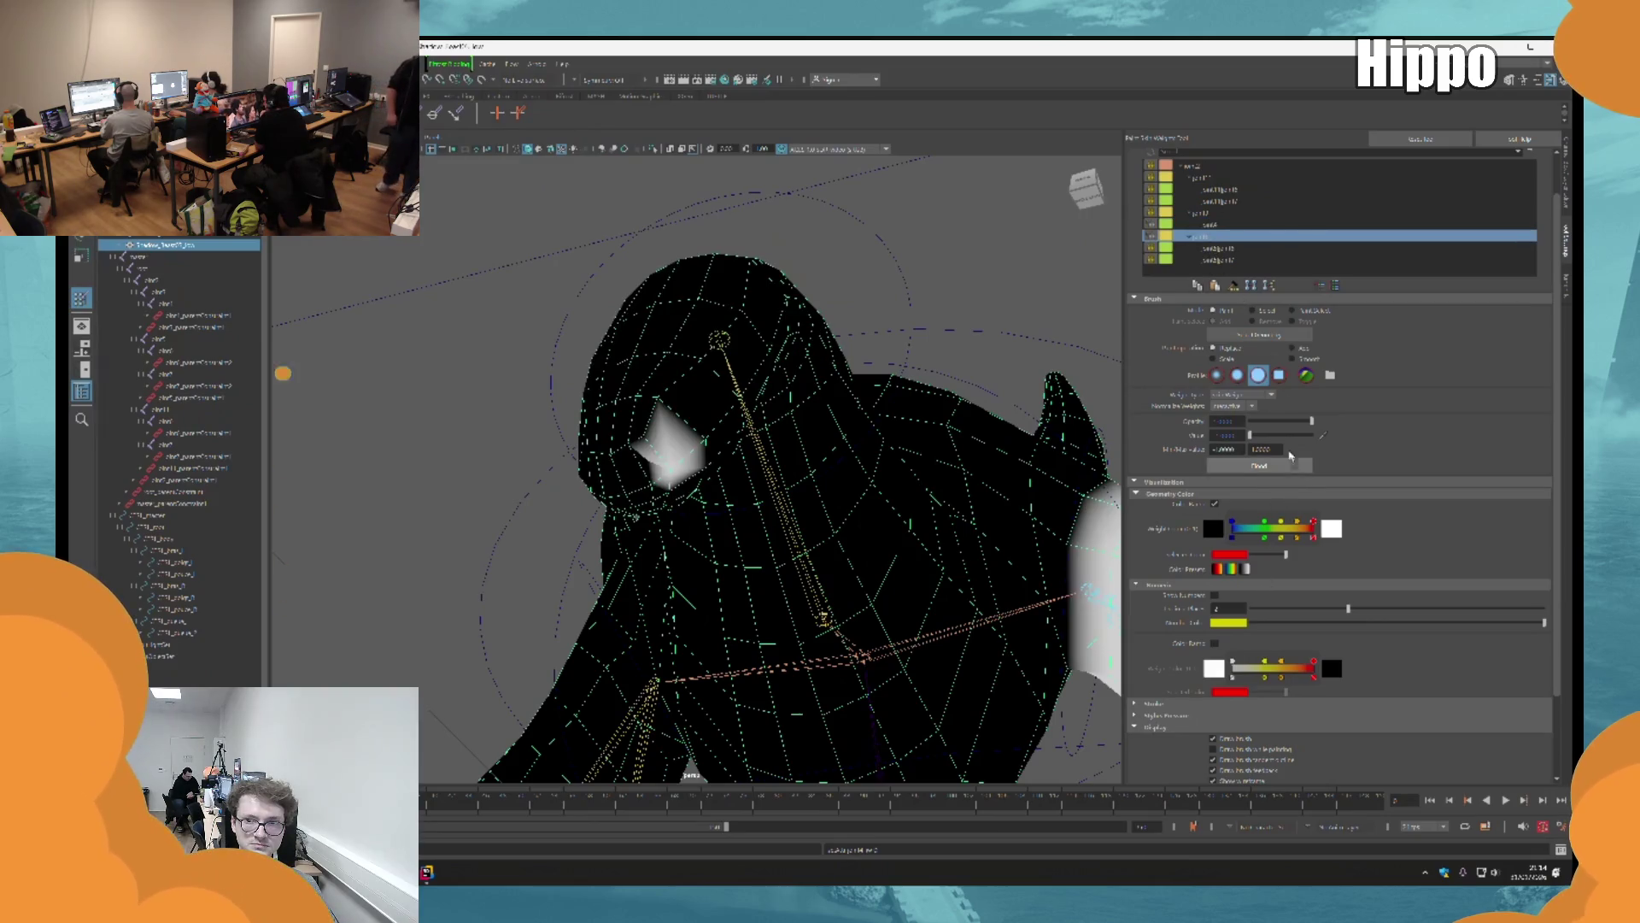
pyautogui.click(689, 440)
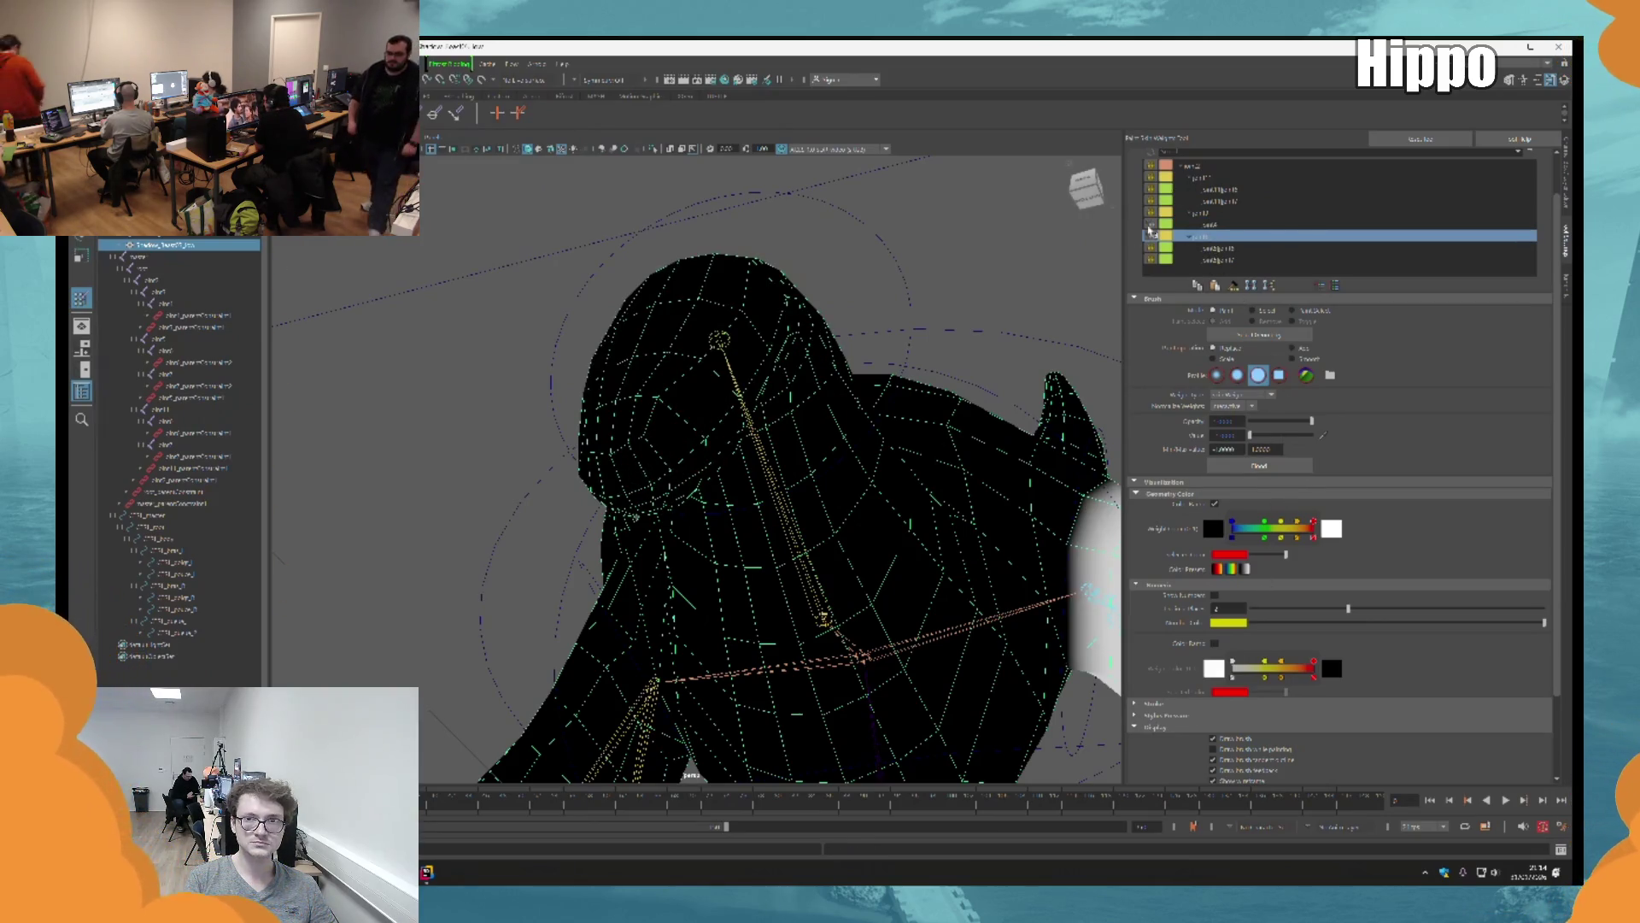
pyautogui.click(1223, 213)
pyautogui.click(1227, 225)
pyautogui.keyDown('alt'); pyautogui.moveTo(743, 444); pyautogui.dragTo(737, 381); pyautogui.keyUp('alt')
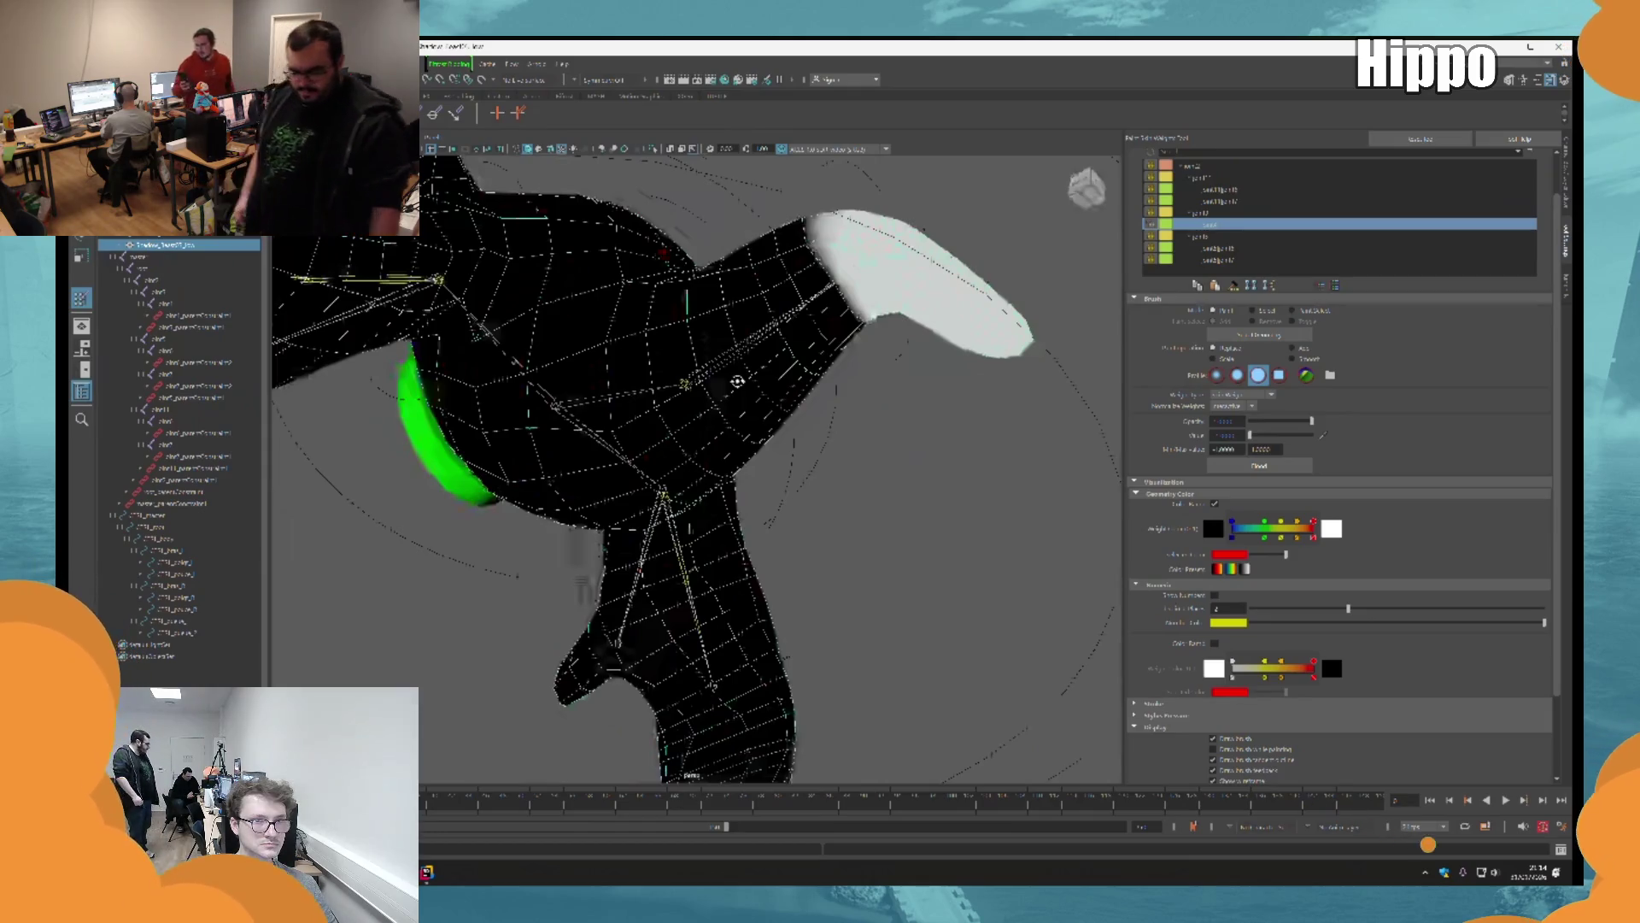
# Step: Select the shoulder control with the Rotate Tool active and frame the whole character
pyautogui.press('e')
pyautogui.click(738, 381)
pyautogui.press('a')
pyautogui.keyDown('alt'); pyautogui.moveTo(718, 342); pyautogui.dragTo(971, 502); pyautogui.keyUp('alt')
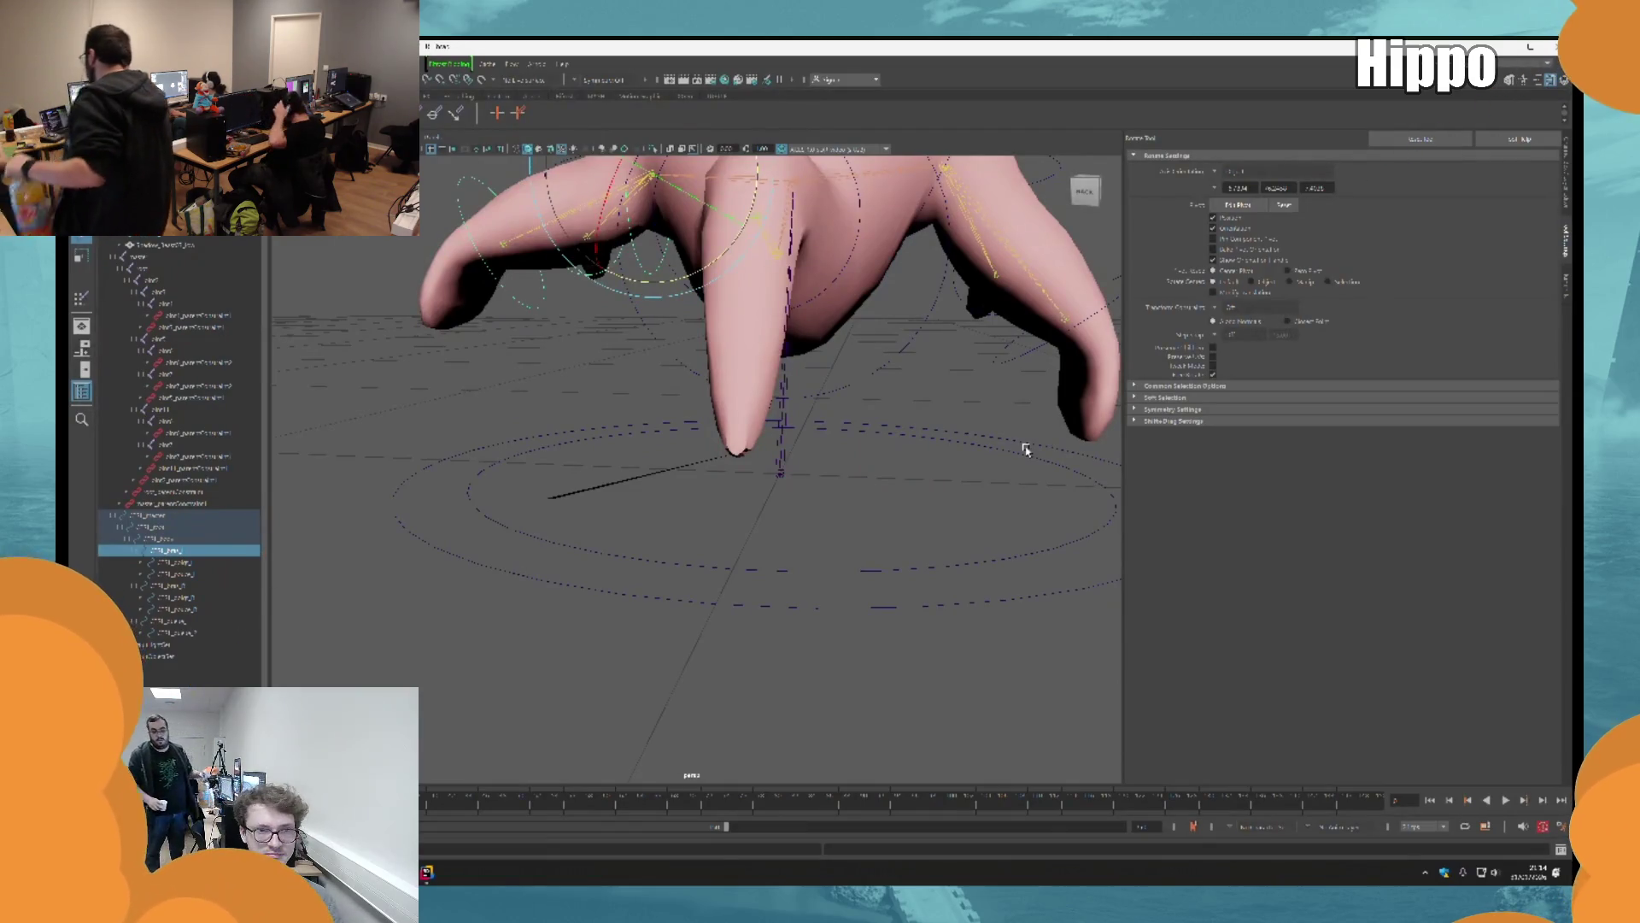
# Step: Set the limb control's rotation to 0 in the Channel Box
pyautogui.keyDown('alt'); pyautogui.moveTo(751, 205); pyautogui.dragTo(1069, 297); pyautogui.keyUp('alt')
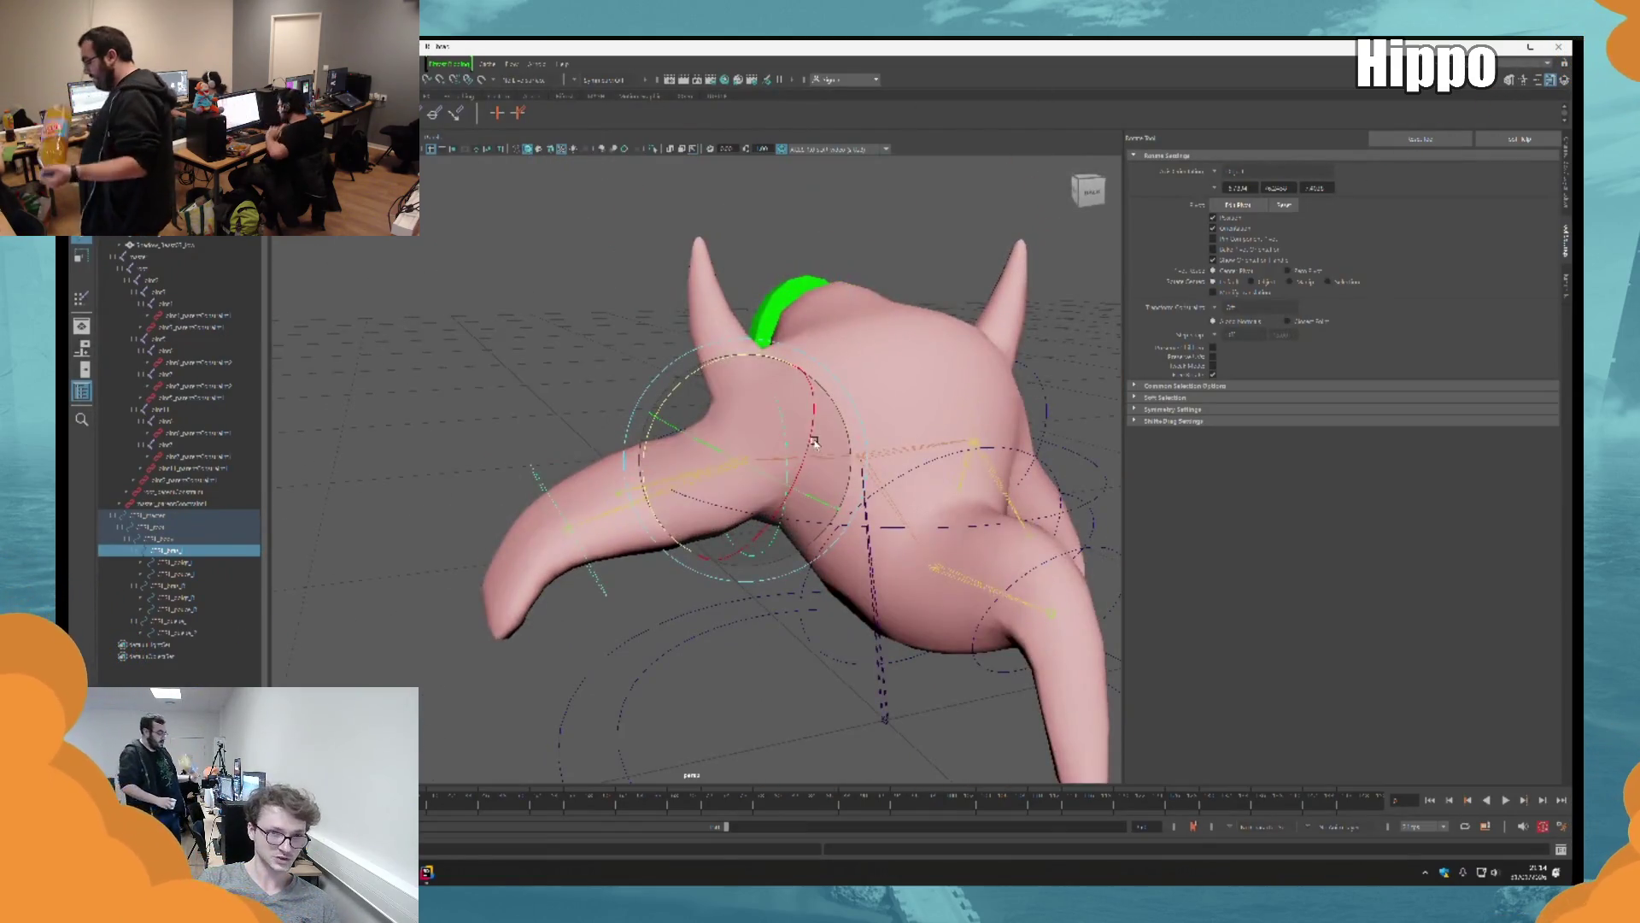
pyautogui.click(1550, 80)
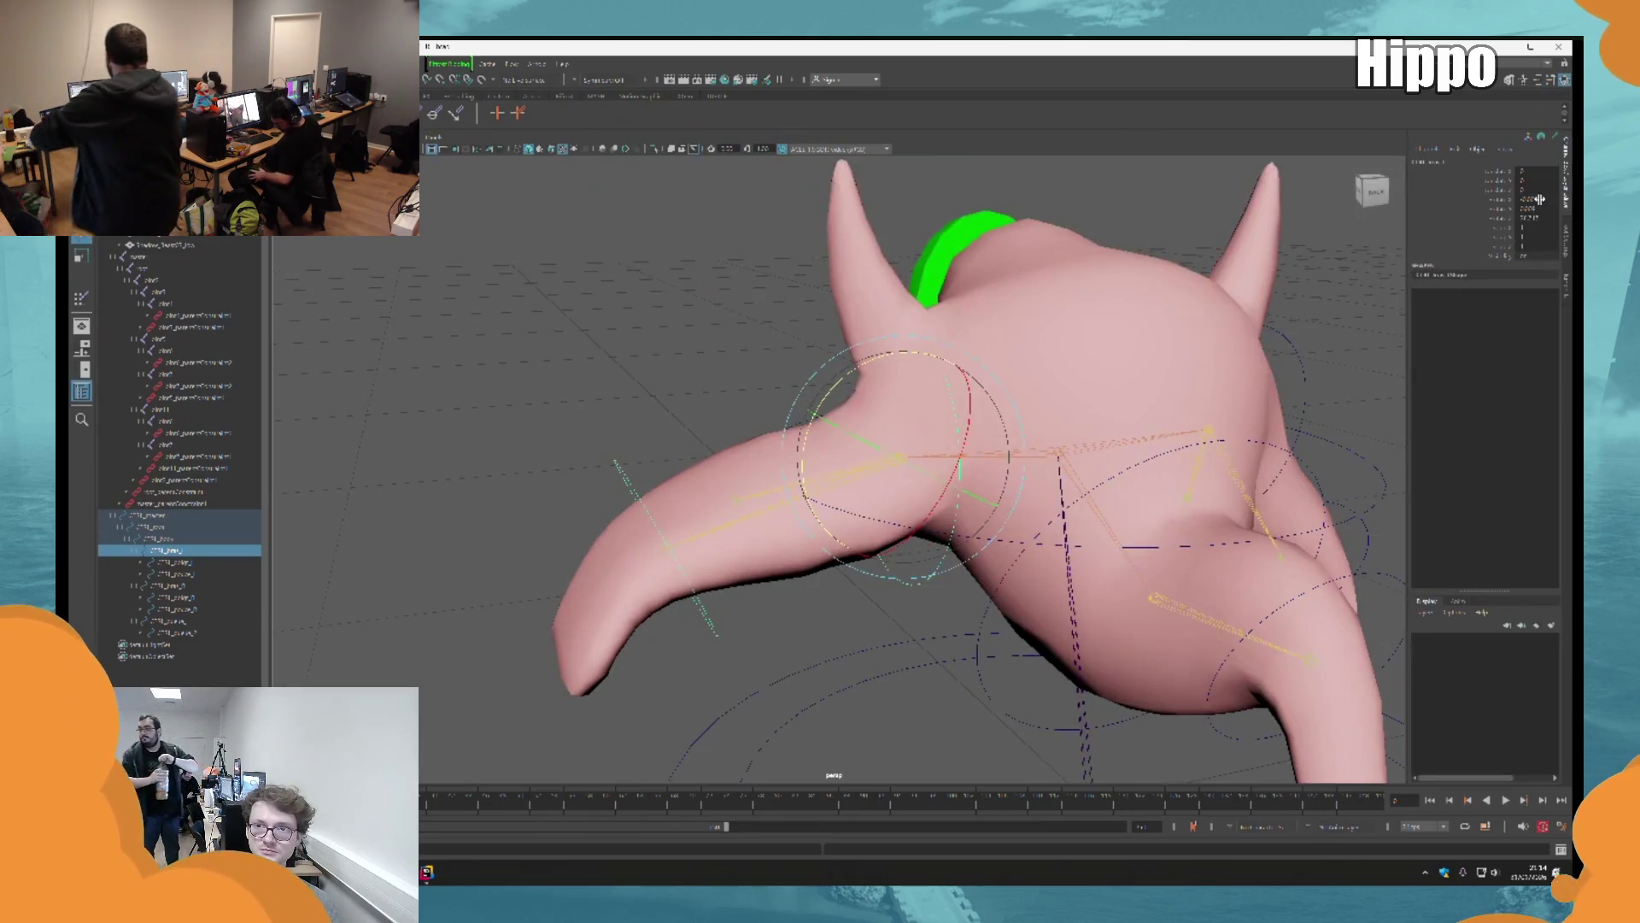
pyautogui.write('0')
pyautogui.press('Return')
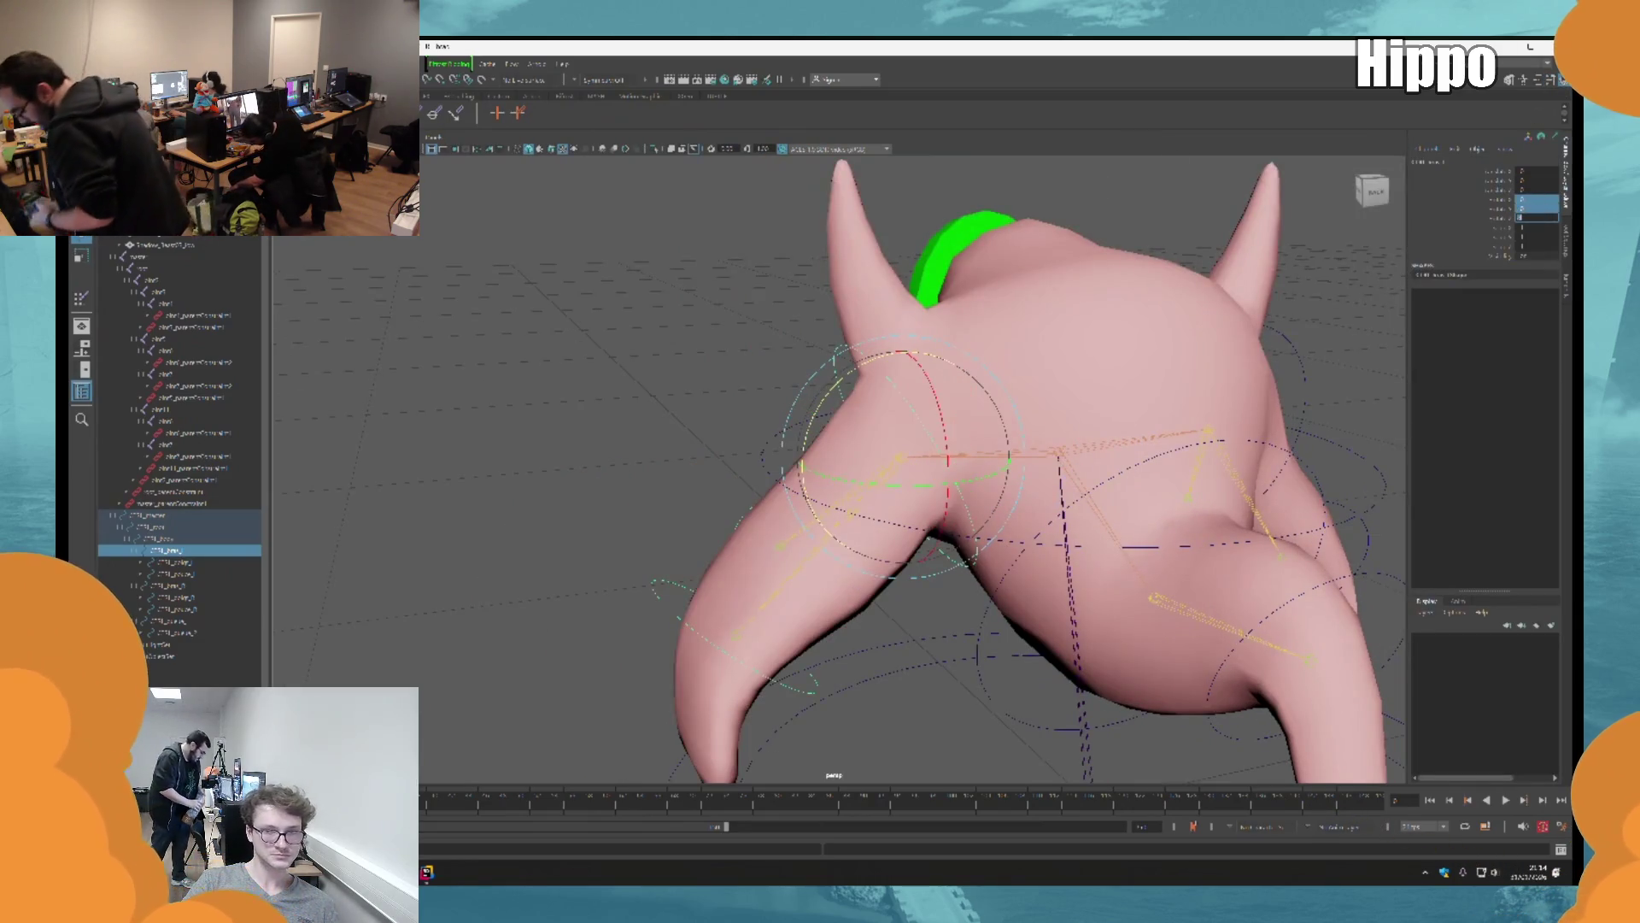
pyautogui.scroll(-5, 775, 494)
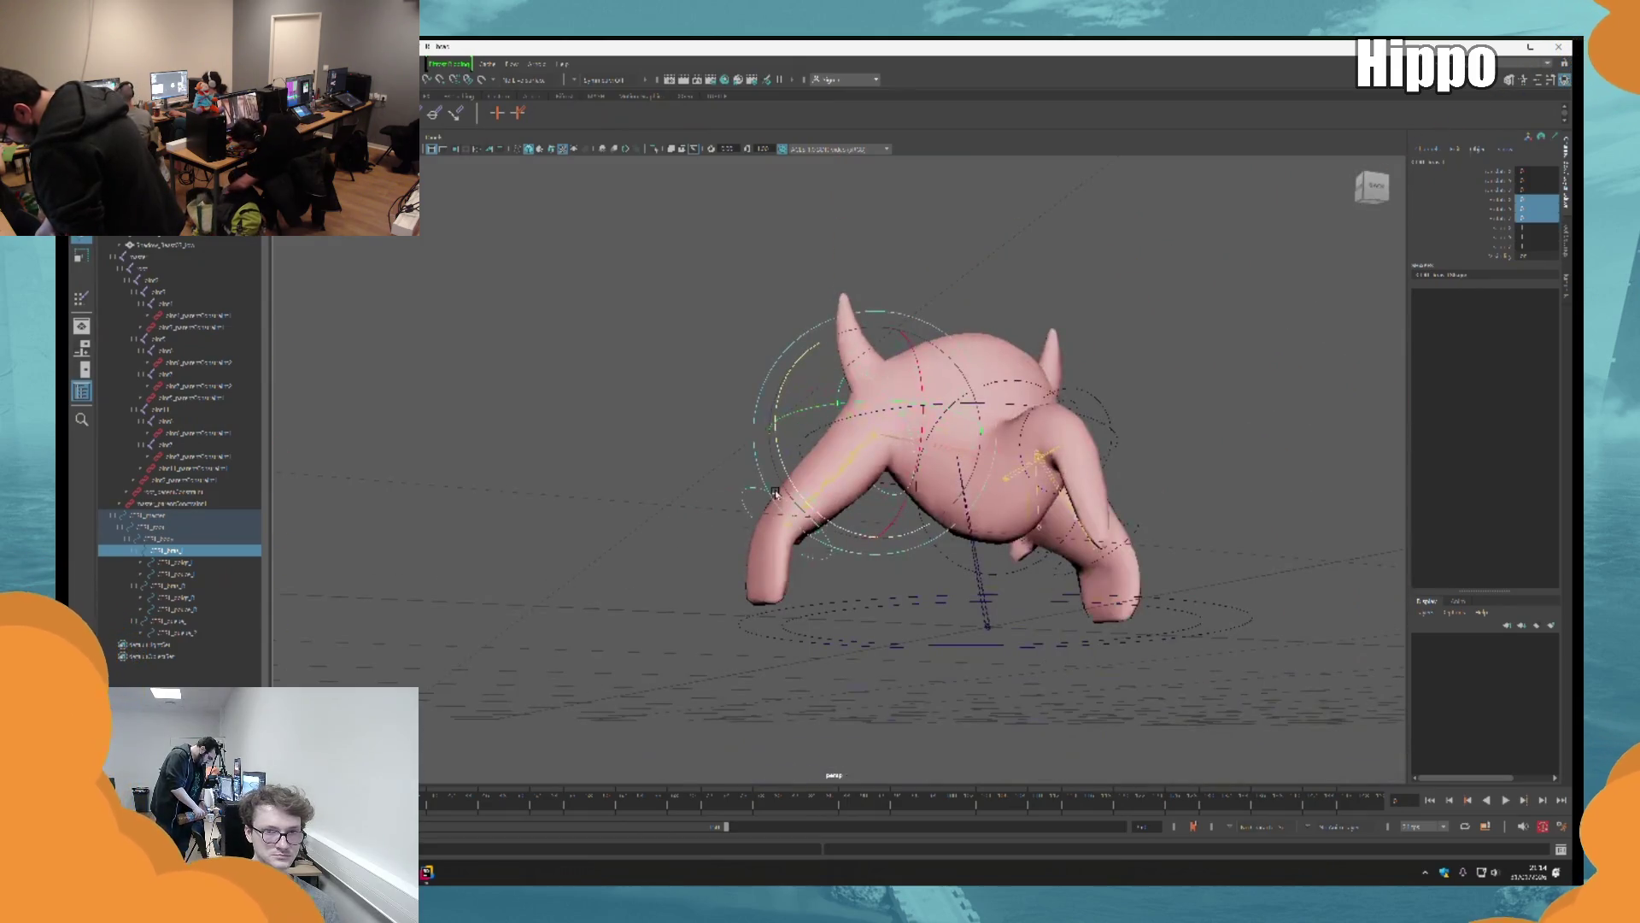
# Step: Reselect the creature mesh and orbit to inspect the body
pyautogui.click(775, 494)
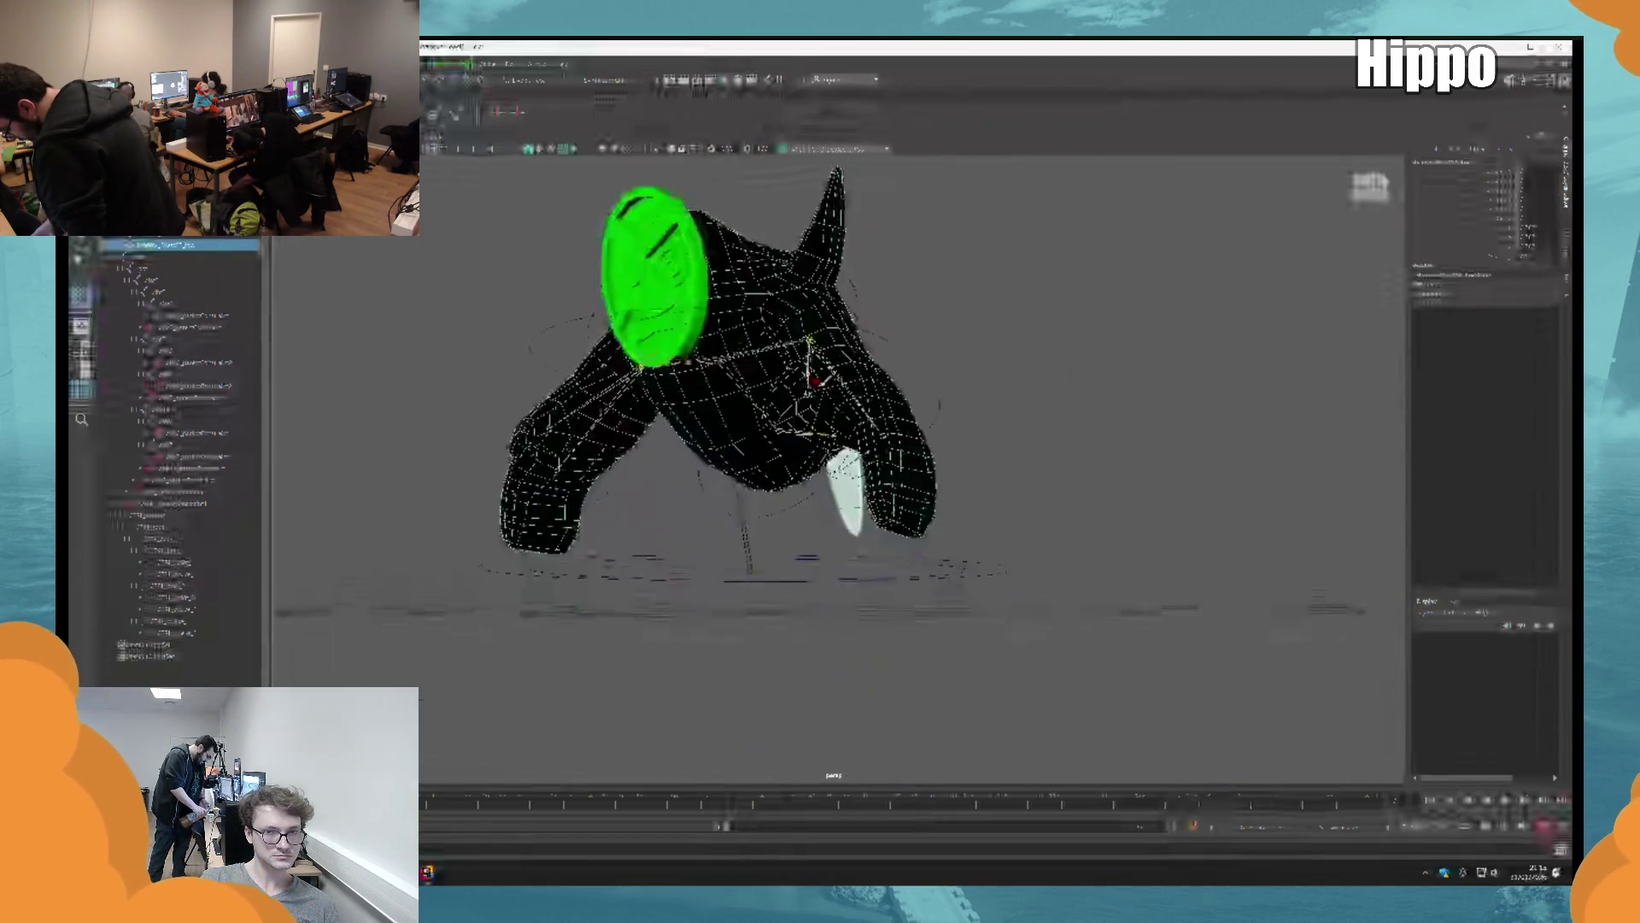
pyautogui.scroll(5, 994, 578)
pyautogui.moveTo(993, 578)
pyautogui.keyDown('alt'); pyautogui.mouseDown()
pyautogui.moveTo(966, 513)
pyautogui.moveTo(856, 540)
pyautogui.moveTo(913, 521)
pyautogui.moveTo(777, 496)
pyautogui.moveTo(662, 545)
pyautogui.mouseUp(); pyautogui.keyUp('alt')
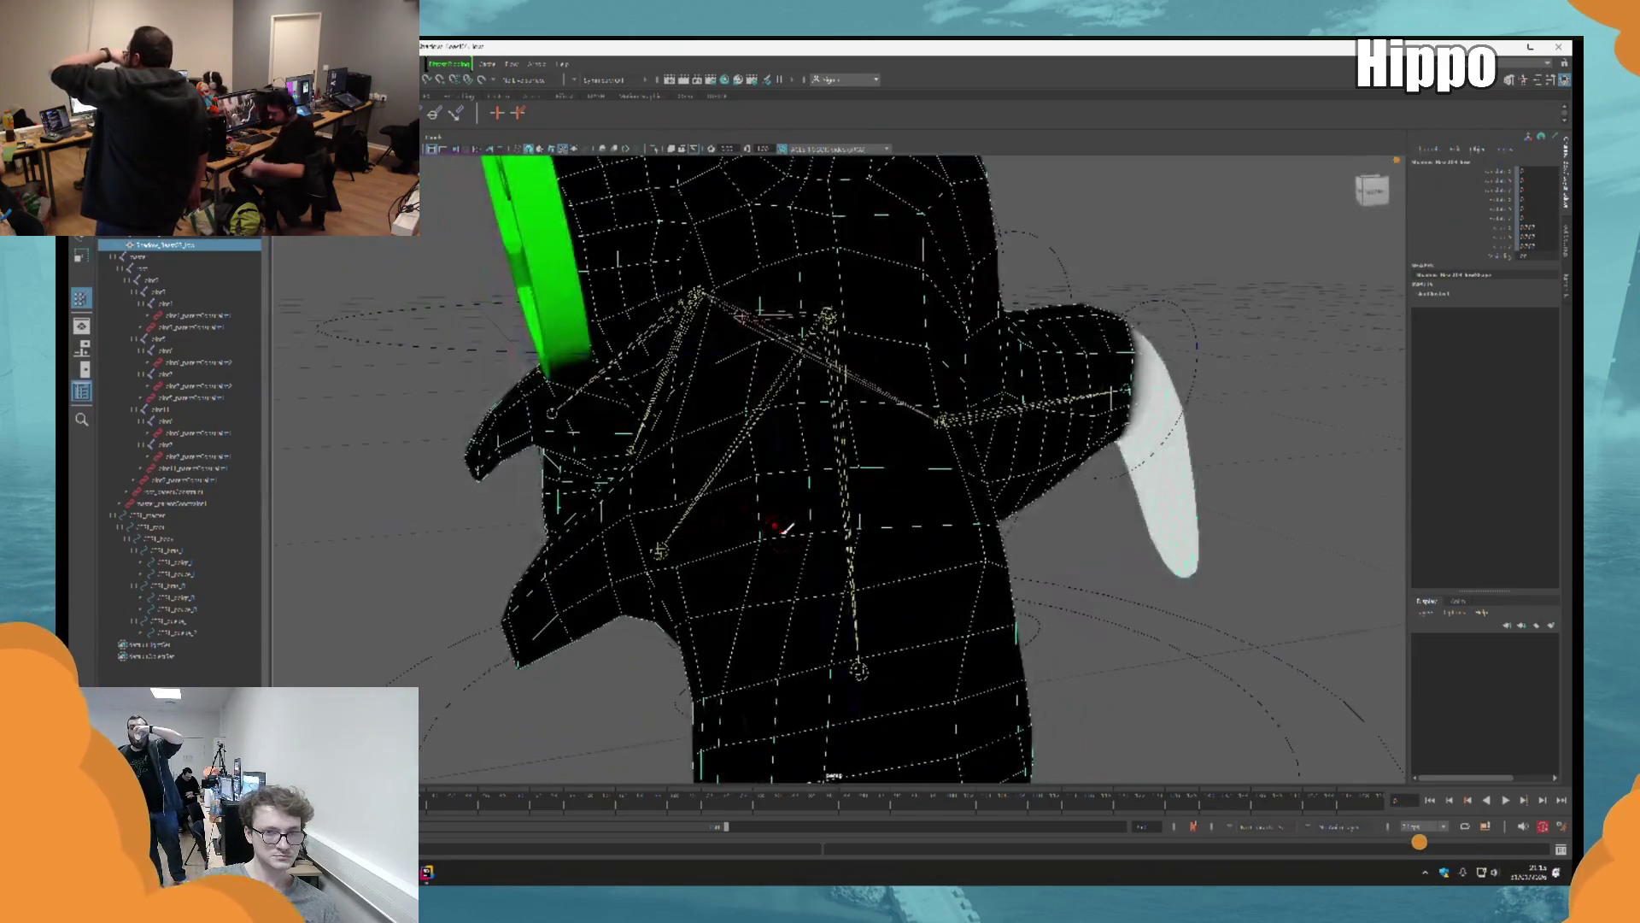
# Step: Resume weight painting and step through the tentacle and neighbouring joints' weights
pyautogui.press('7')
pyautogui.click(81, 297)
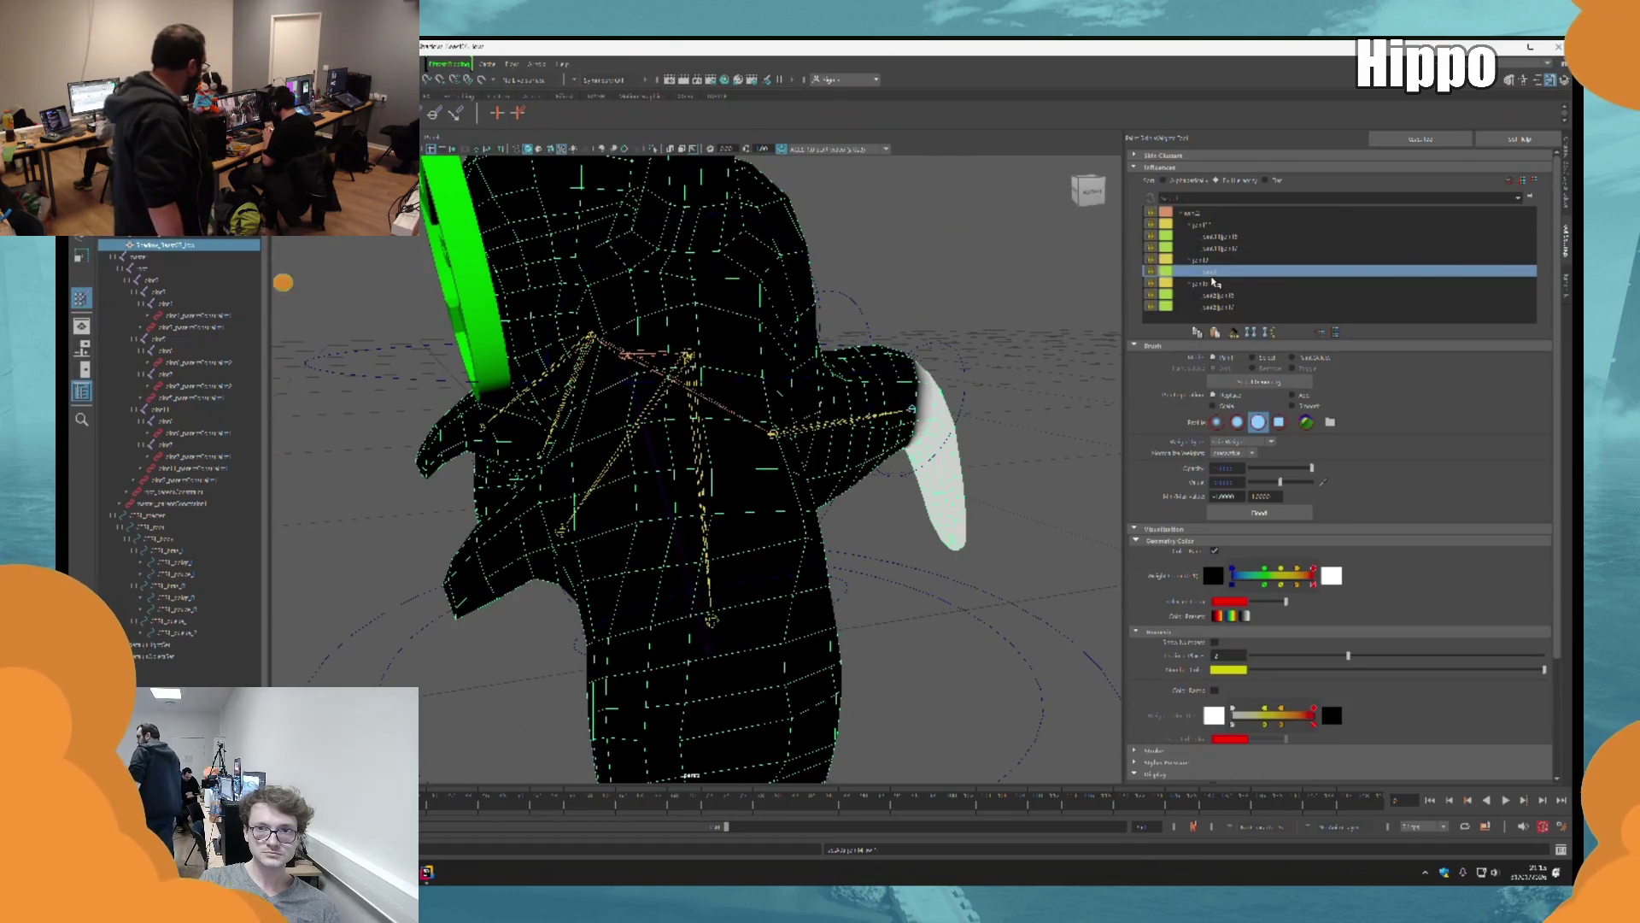
pyautogui.click(1234, 284)
pyautogui.keyDown('alt'); pyautogui.moveTo(632, 464); pyautogui.dragTo(726, 470); pyautogui.keyUp('alt')
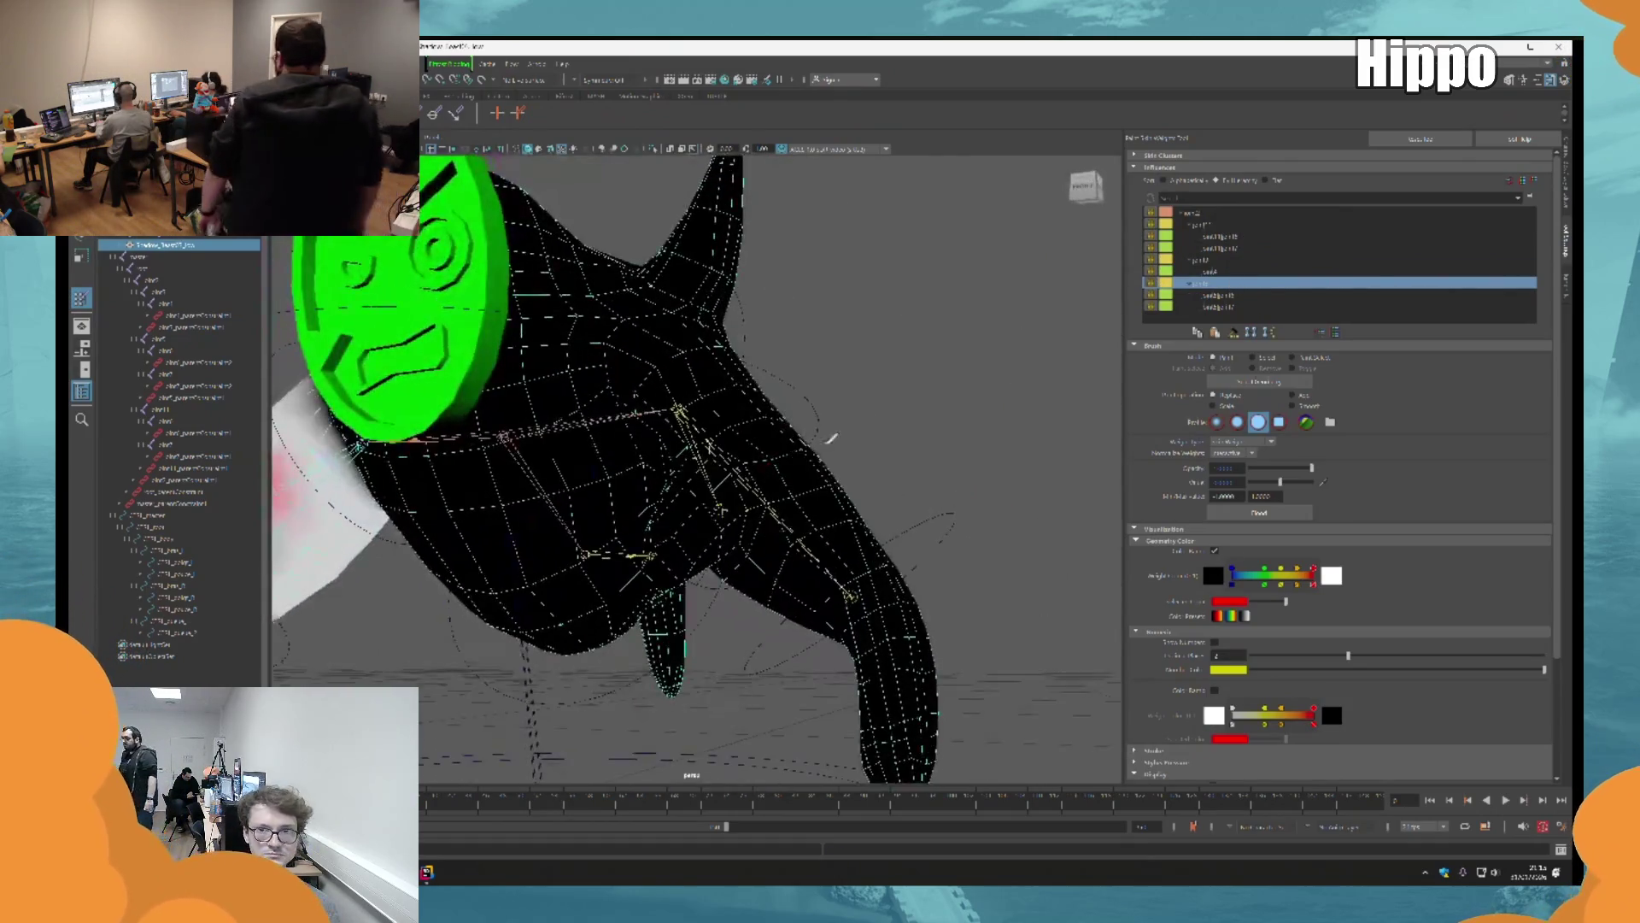
pyautogui.click(1221, 271)
pyautogui.click(1228, 283)
pyautogui.click(1231, 271)
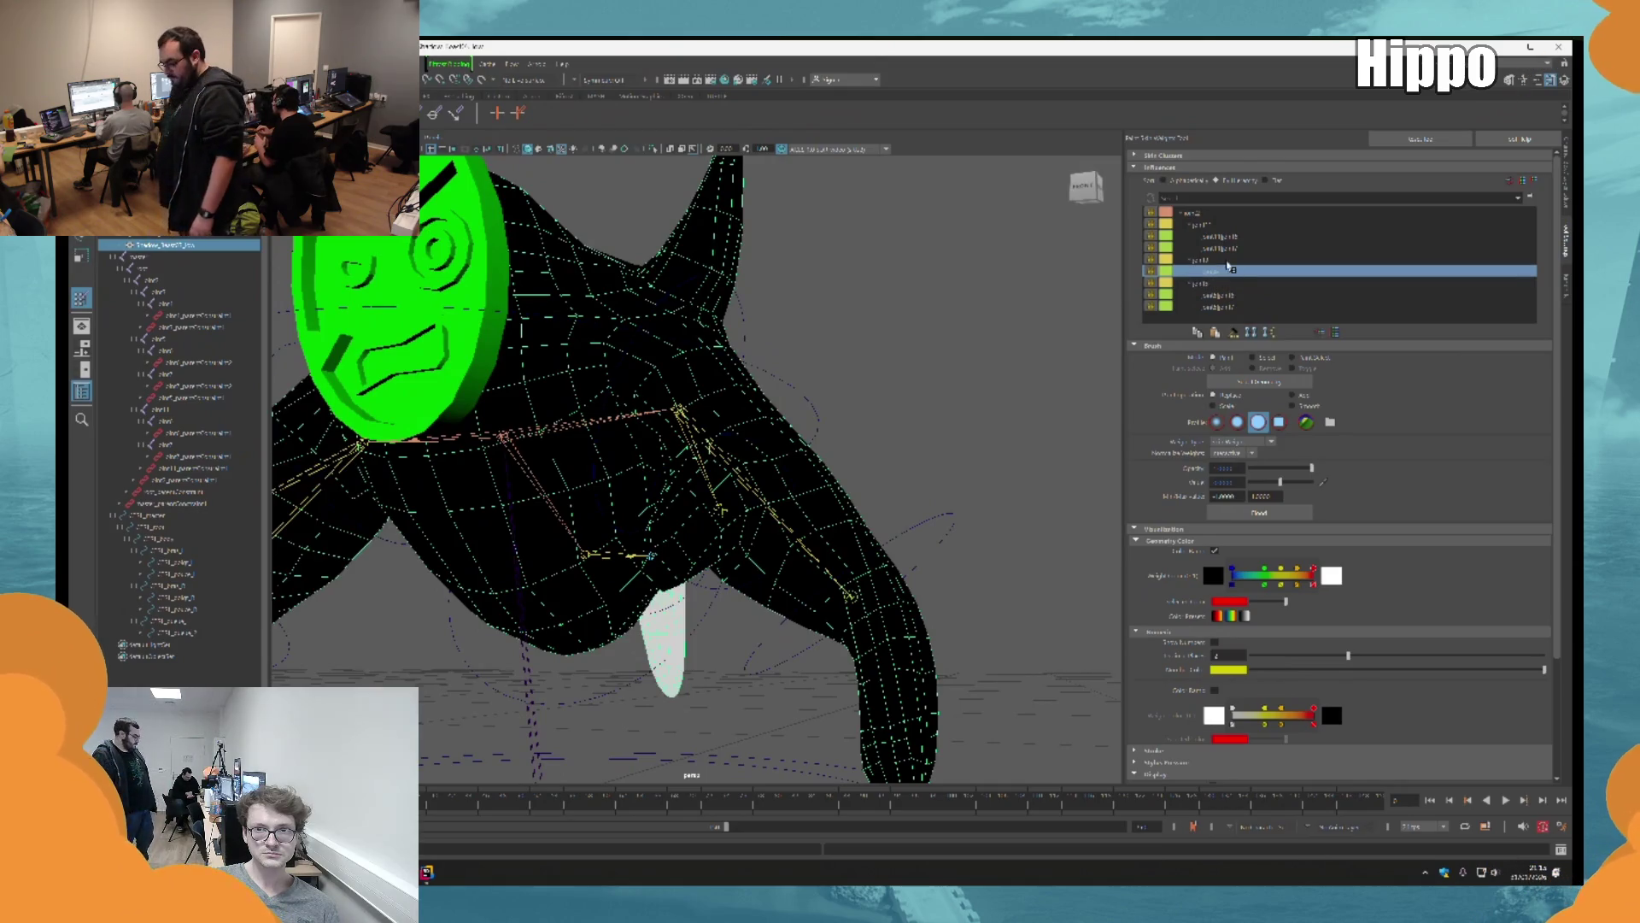
pyautogui.click(1232, 260)
pyautogui.click(1234, 248)
pyautogui.keyDown('alt'); pyautogui.moveTo(752, 368); pyautogui.dragTo(884, 345); pyautogui.keyUp('alt')
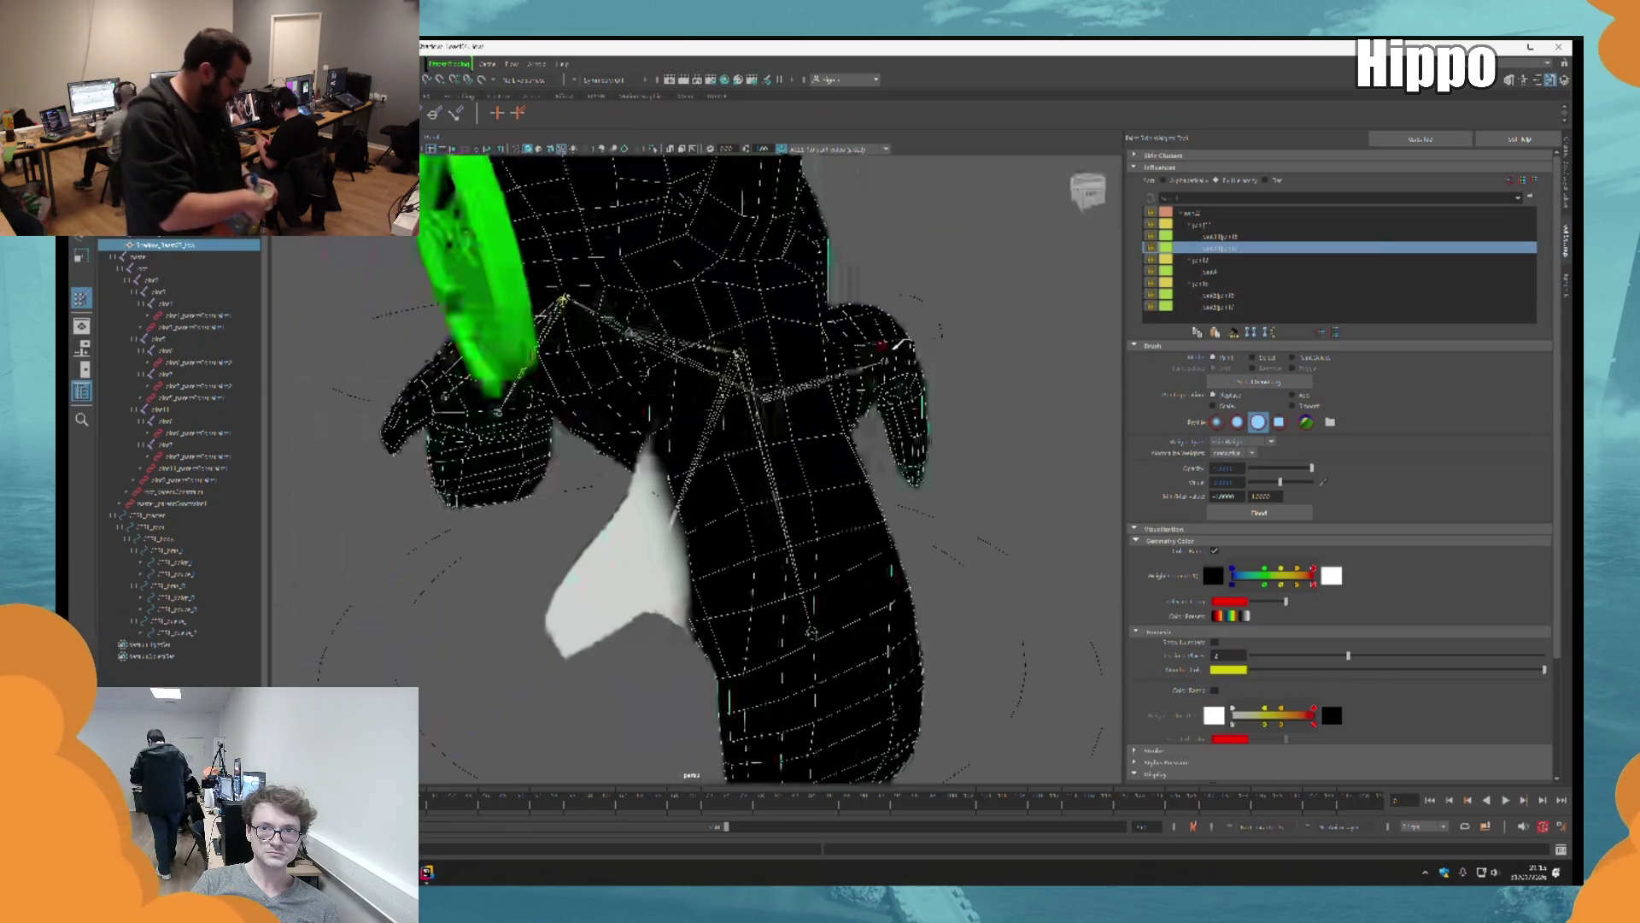
# Step: Pick the arm joint, paint zero weight near the joint, and set the brush value to 0.8
pyautogui.click(1220, 237)
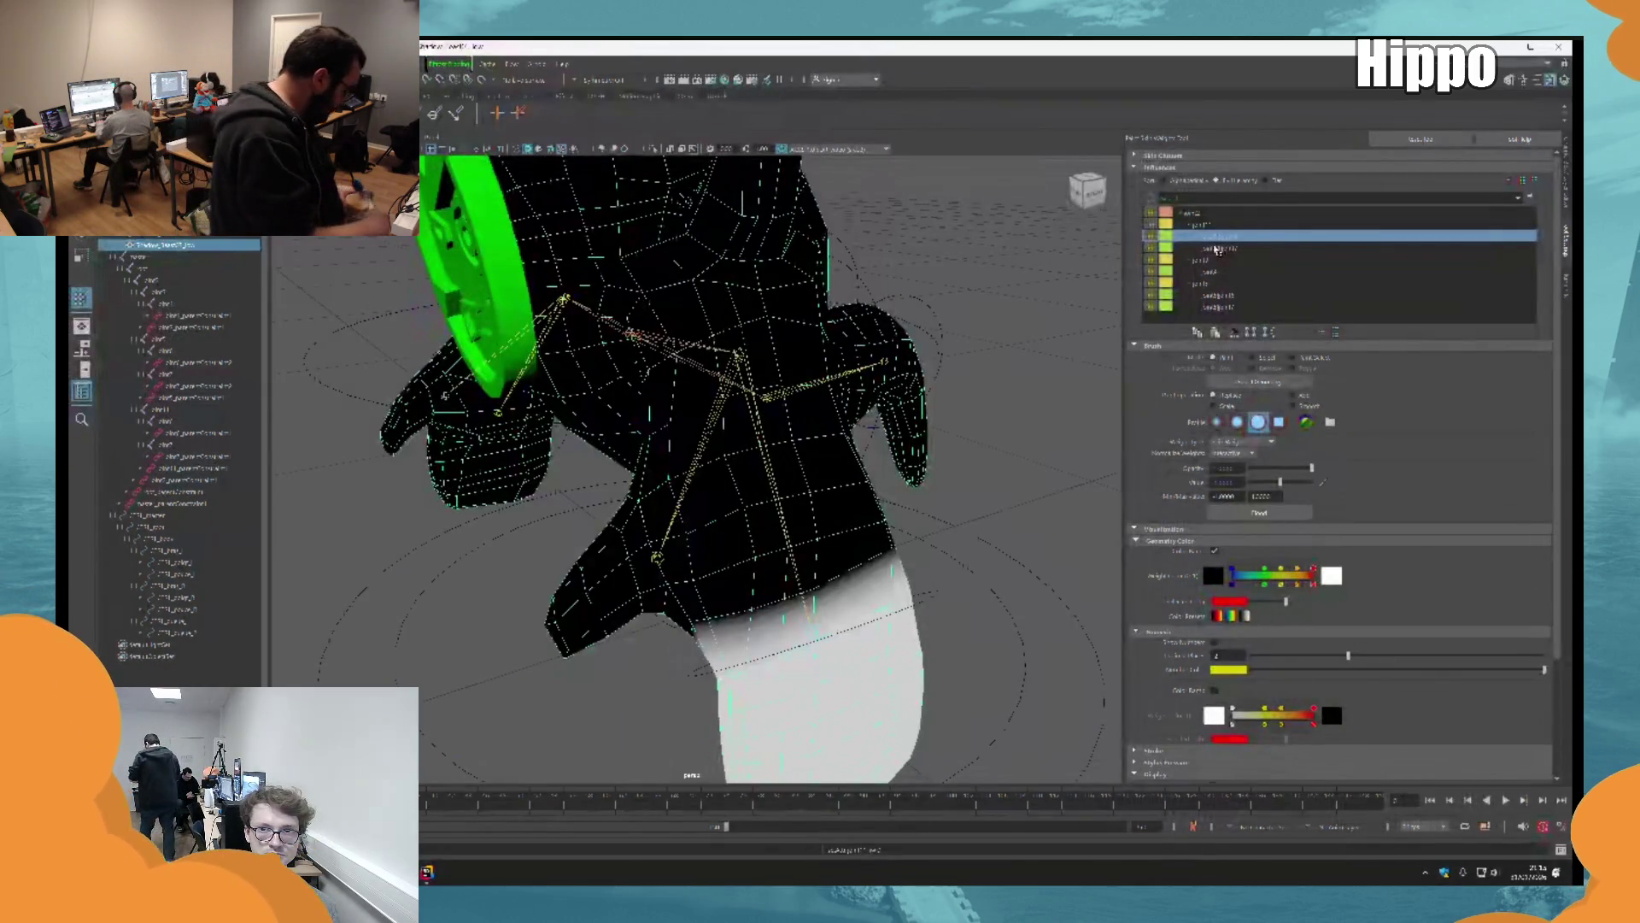
pyautogui.click(1218, 224)
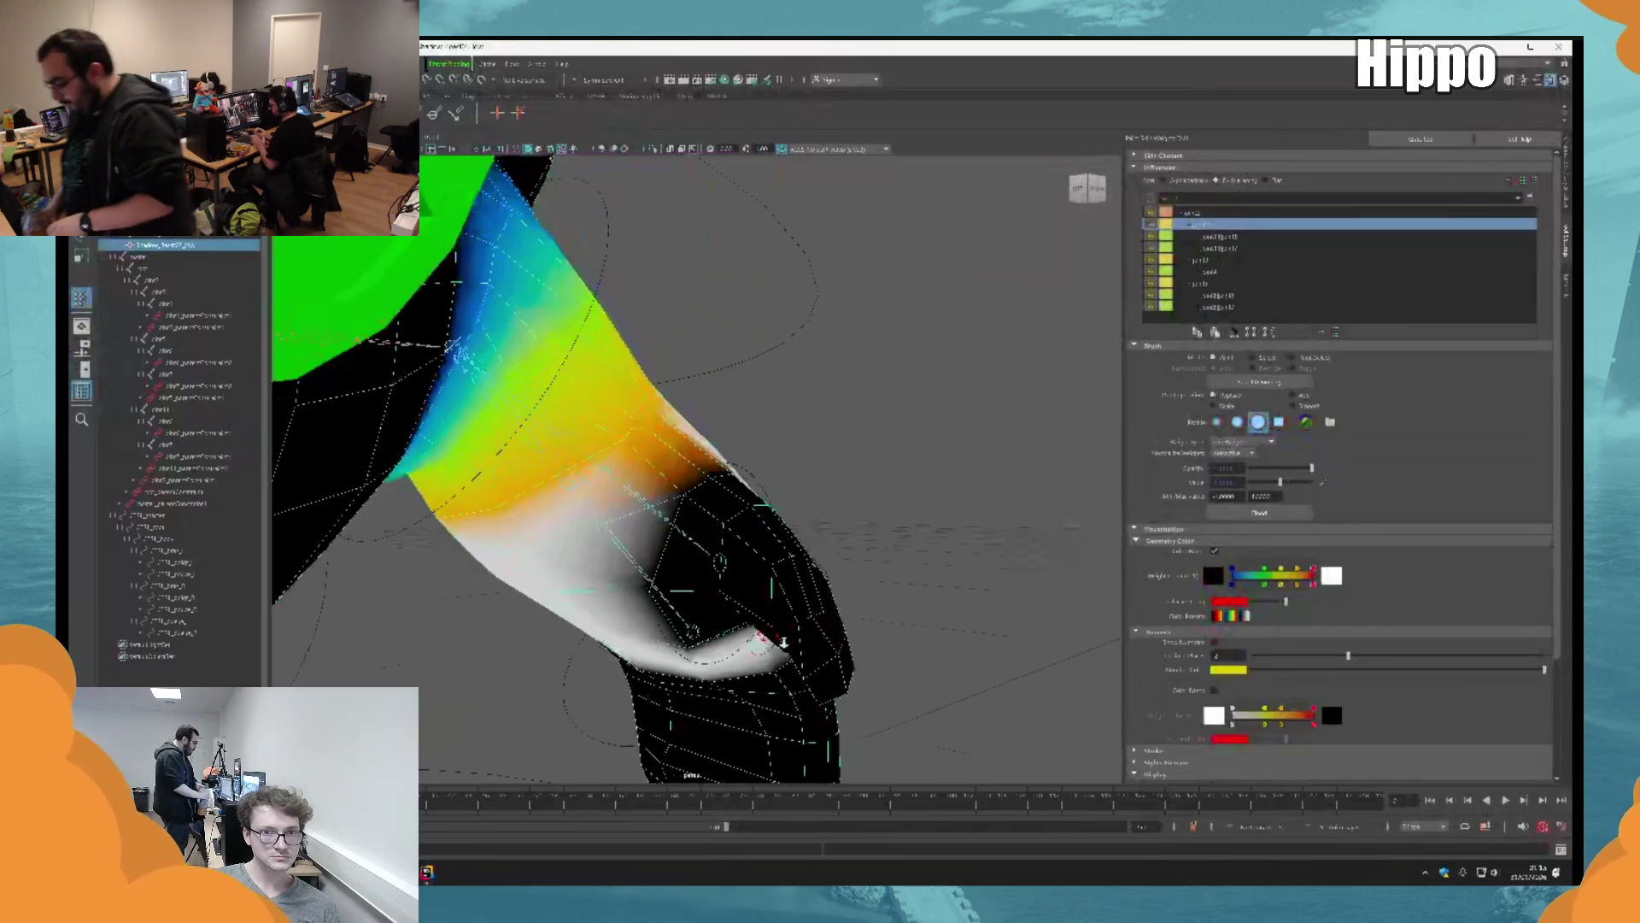
pyautogui.keyDown('alt'); pyautogui.moveTo(784, 642); pyautogui.dragTo(766, 477); pyautogui.keyUp('alt')
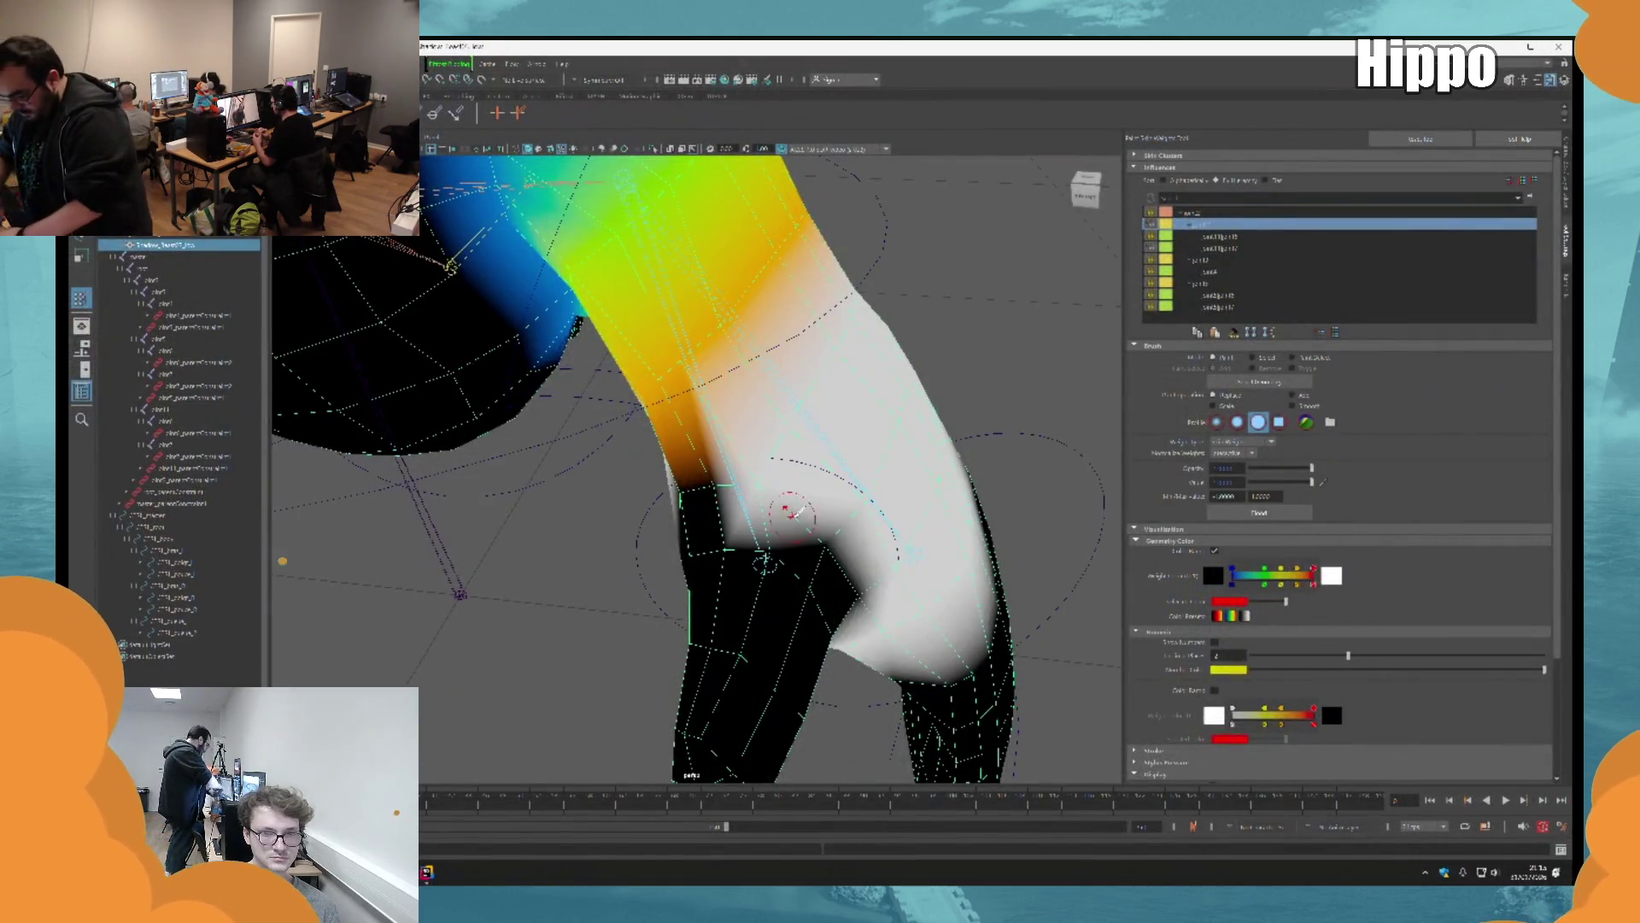
pyautogui.click(766, 476)
pyautogui.doubleClick(1234, 483)
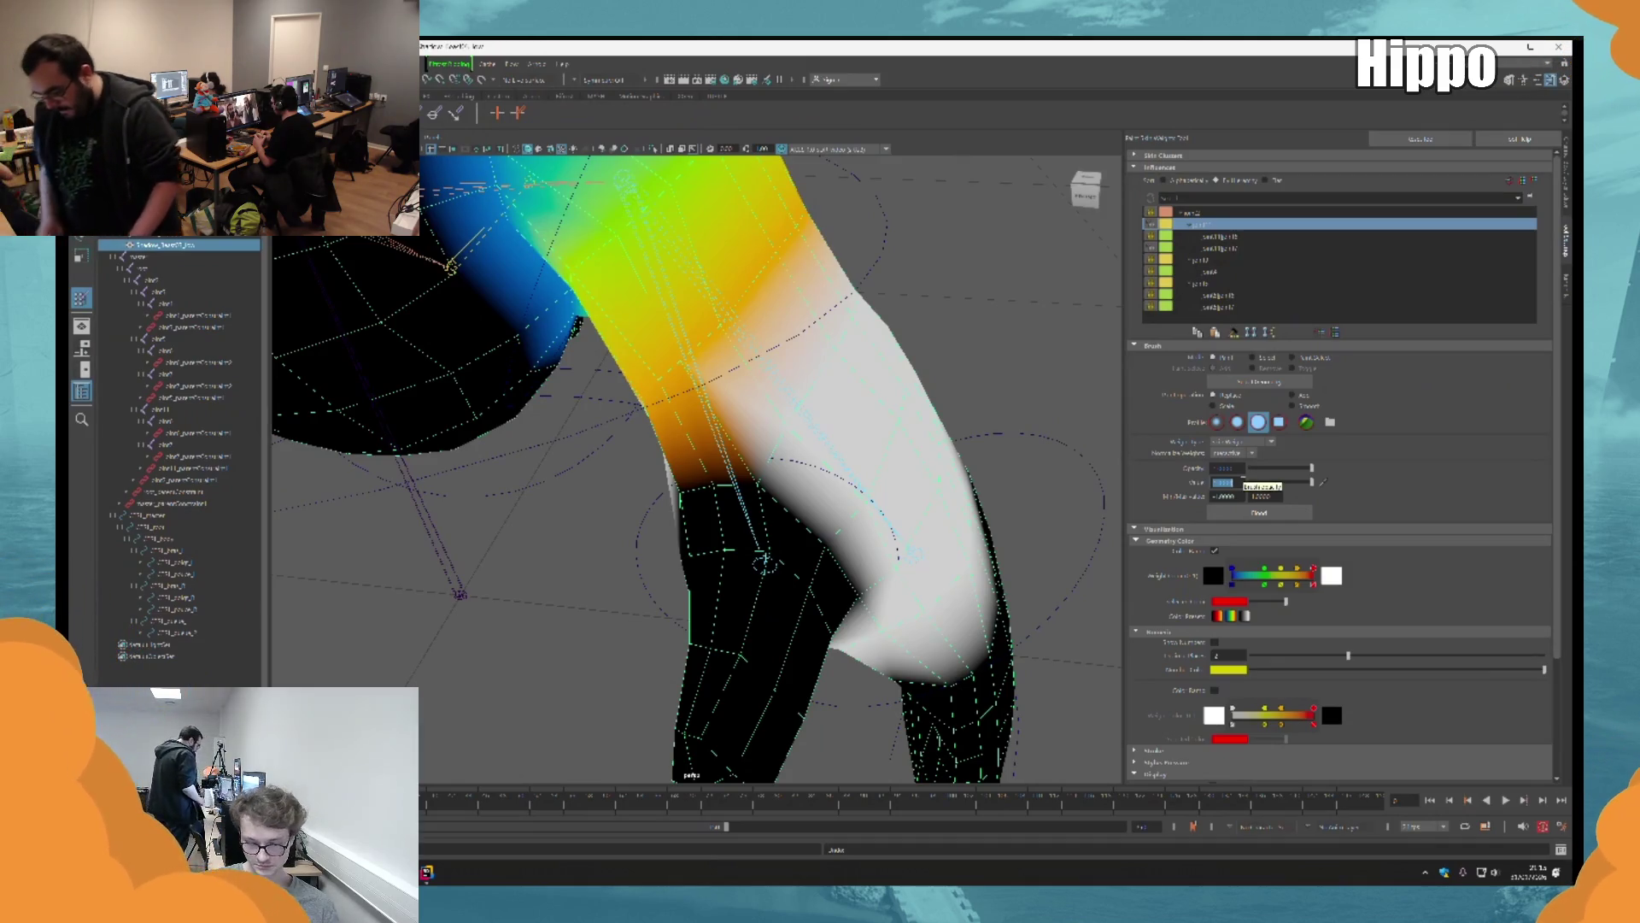
pyautogui.write('0.8')
pyautogui.press('Return')
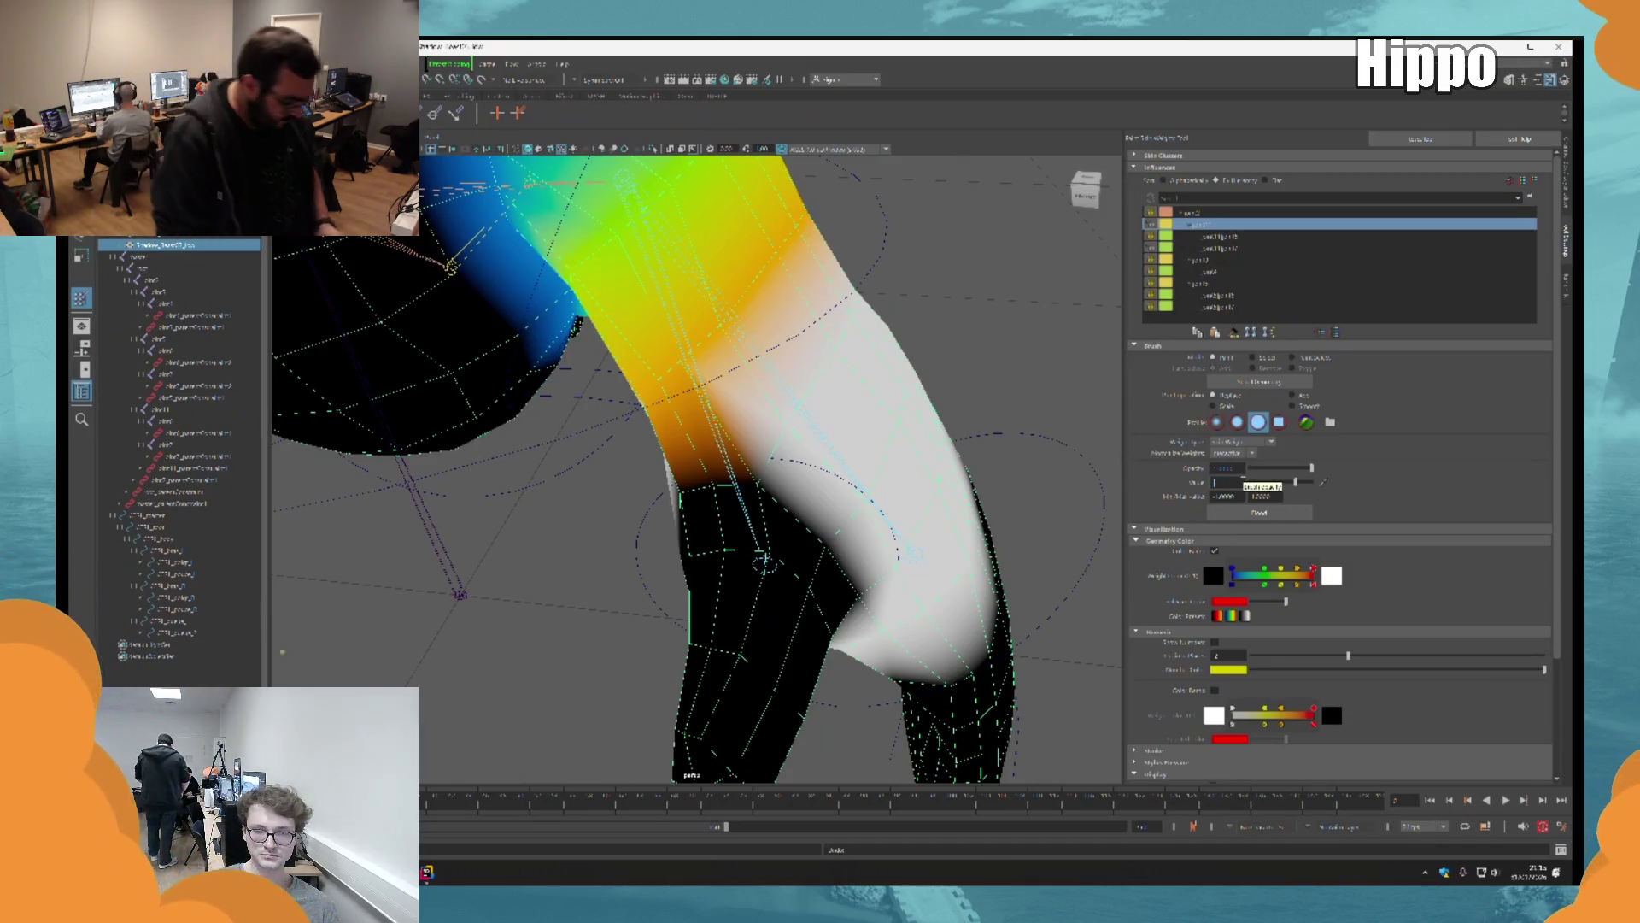
pyautogui.scroll(2, 790, 397)
pyautogui.keyDown('alt'); pyautogui.moveTo(790, 397); pyautogui.dragTo(799, 416); pyautogui.keyUp('alt')
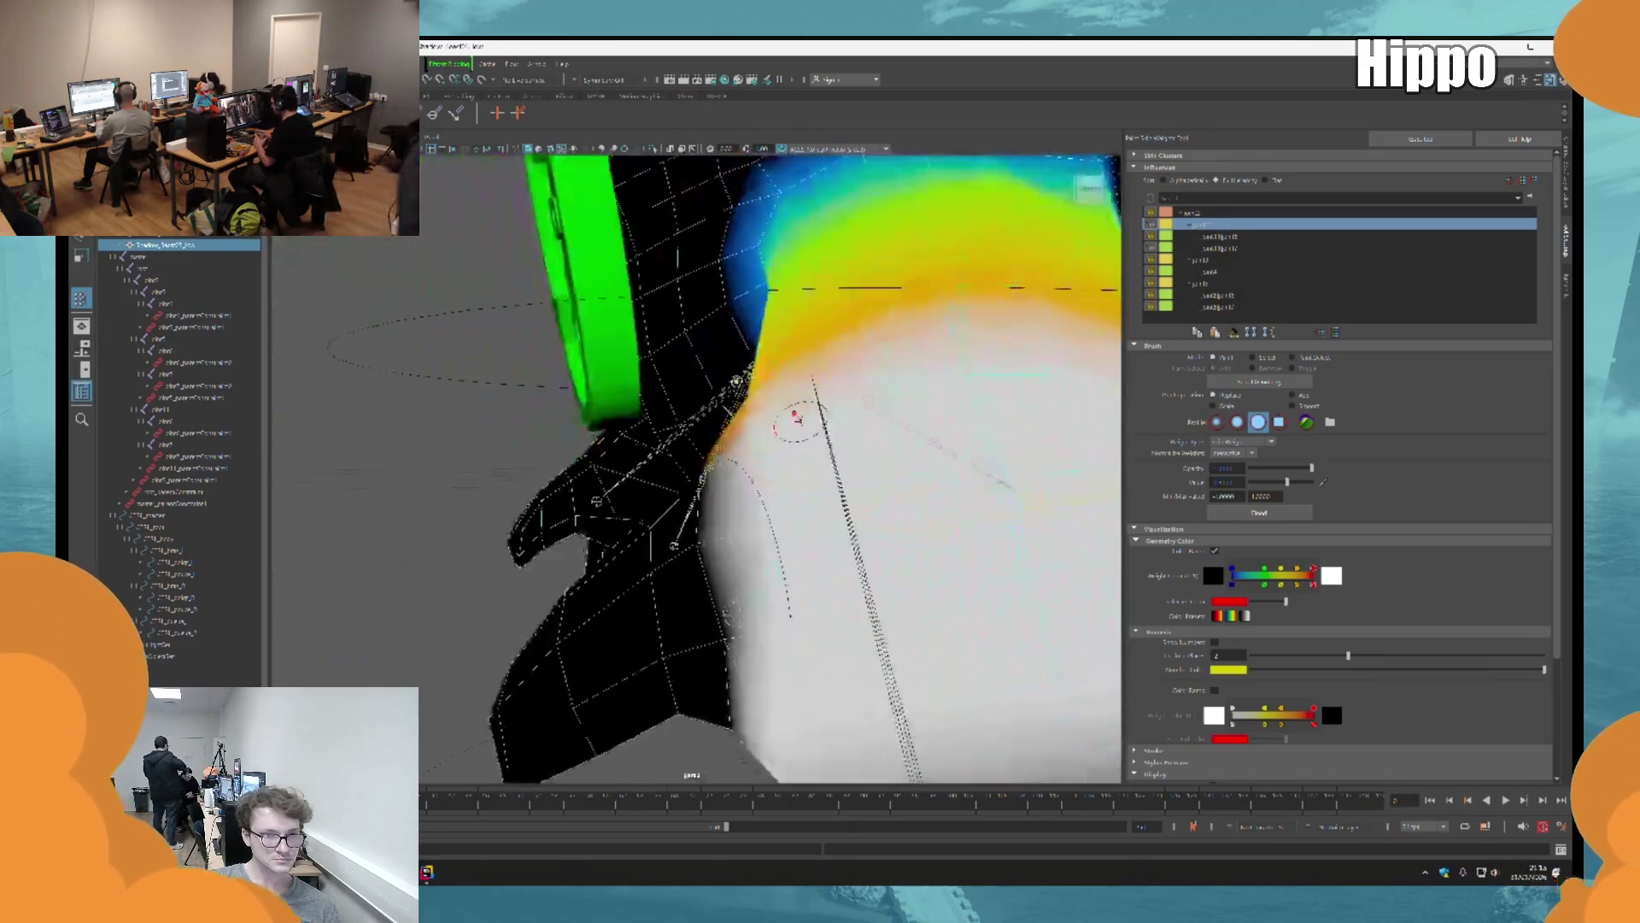
# Step: Repaint the finger joint's weights into a smooth gradient and check the whole hand
pyautogui.doubleClick(1239, 483)
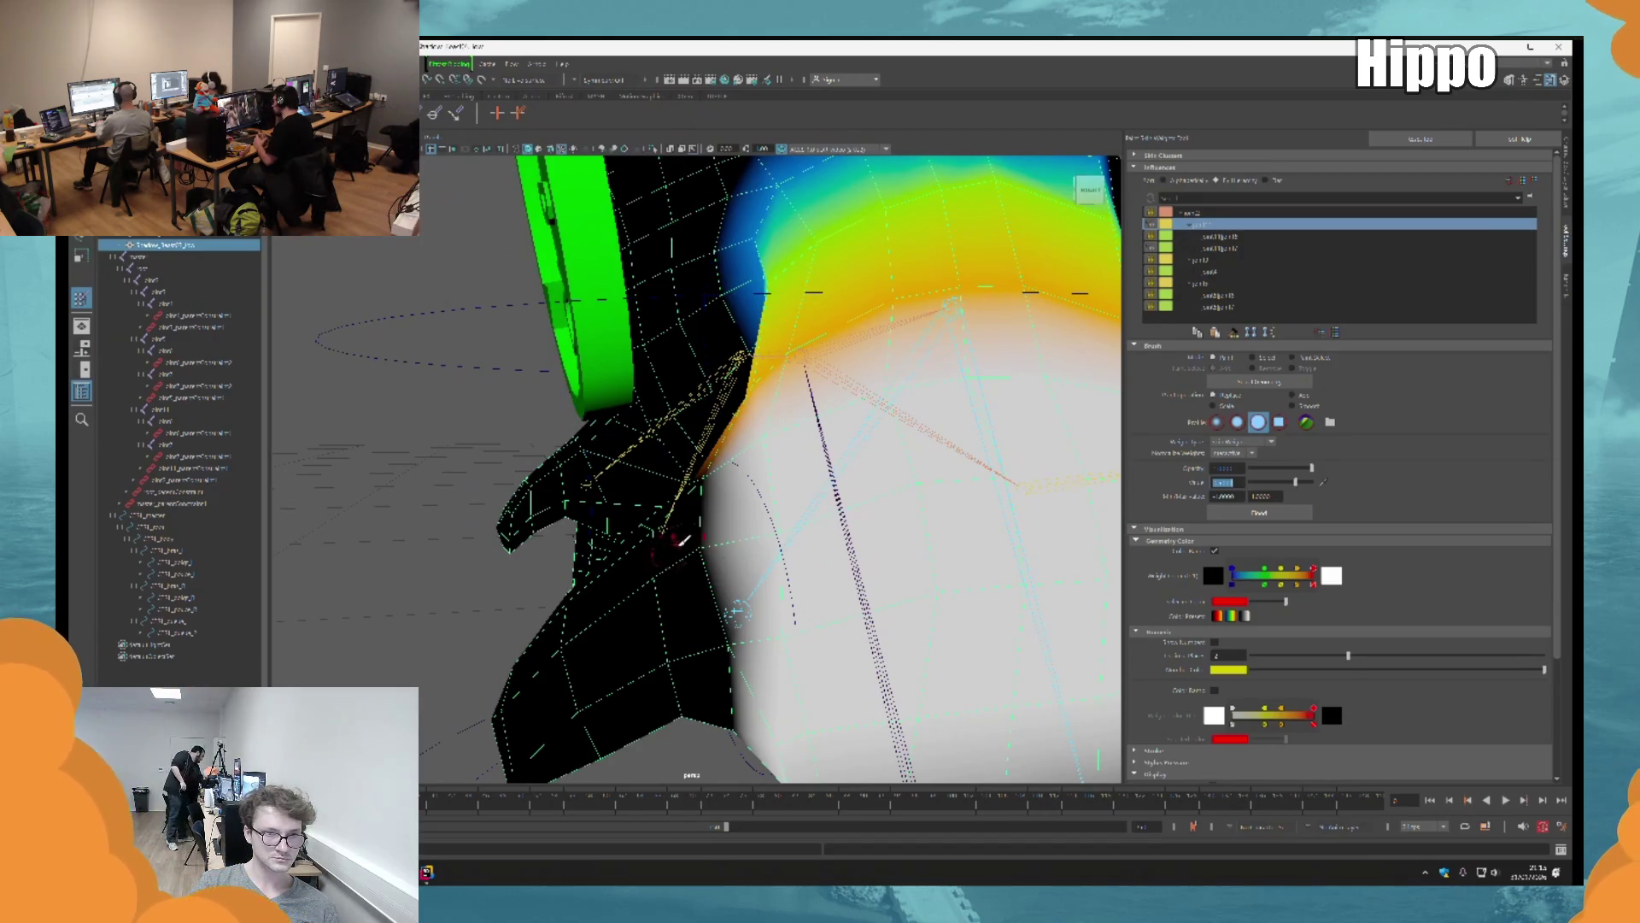
pyautogui.keyDown('alt'); pyautogui.moveTo(683, 539); pyautogui.dragTo(726, 513); pyautogui.keyUp('alt')
pyautogui.moveTo(727, 512)
pyautogui.mouseDown()
pyautogui.moveTo(752, 649)
pyautogui.moveTo(786, 513)
pyautogui.mouseUp()
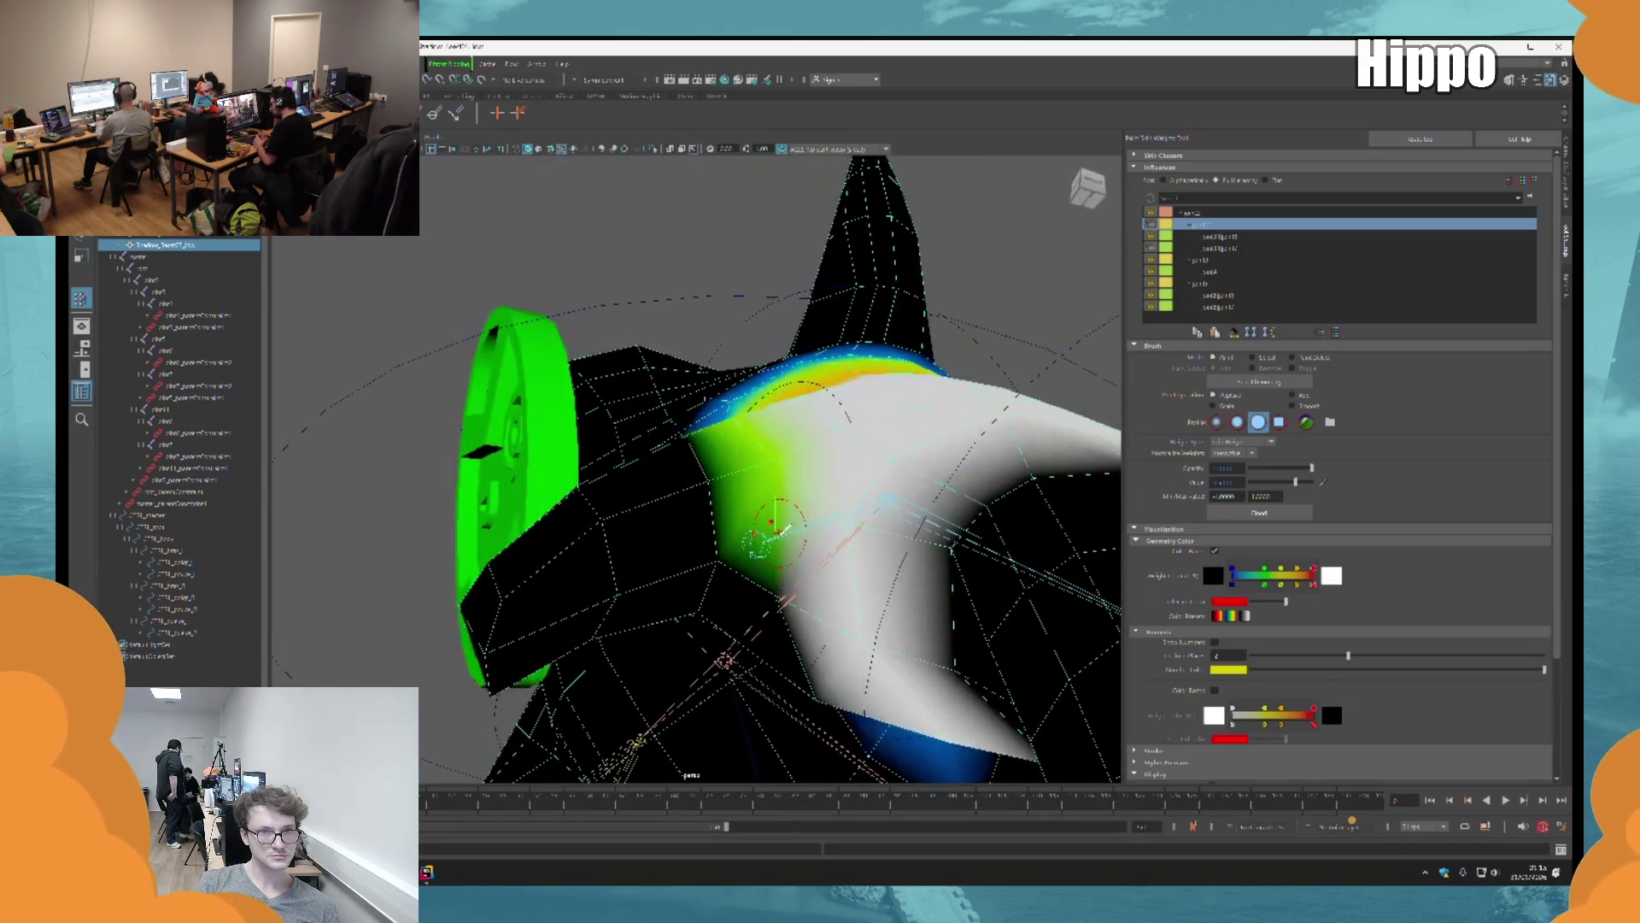
pyautogui.keyDown('alt'); pyautogui.moveTo(778, 525); pyautogui.dragTo(880, 504); pyautogui.keyUp('alt')
pyautogui.moveTo(811, 555)
pyautogui.mouseDown()
pyautogui.moveTo(734, 658)
pyautogui.moveTo(710, 613)
pyautogui.moveTo(1154, 451)
pyautogui.mouseUp()
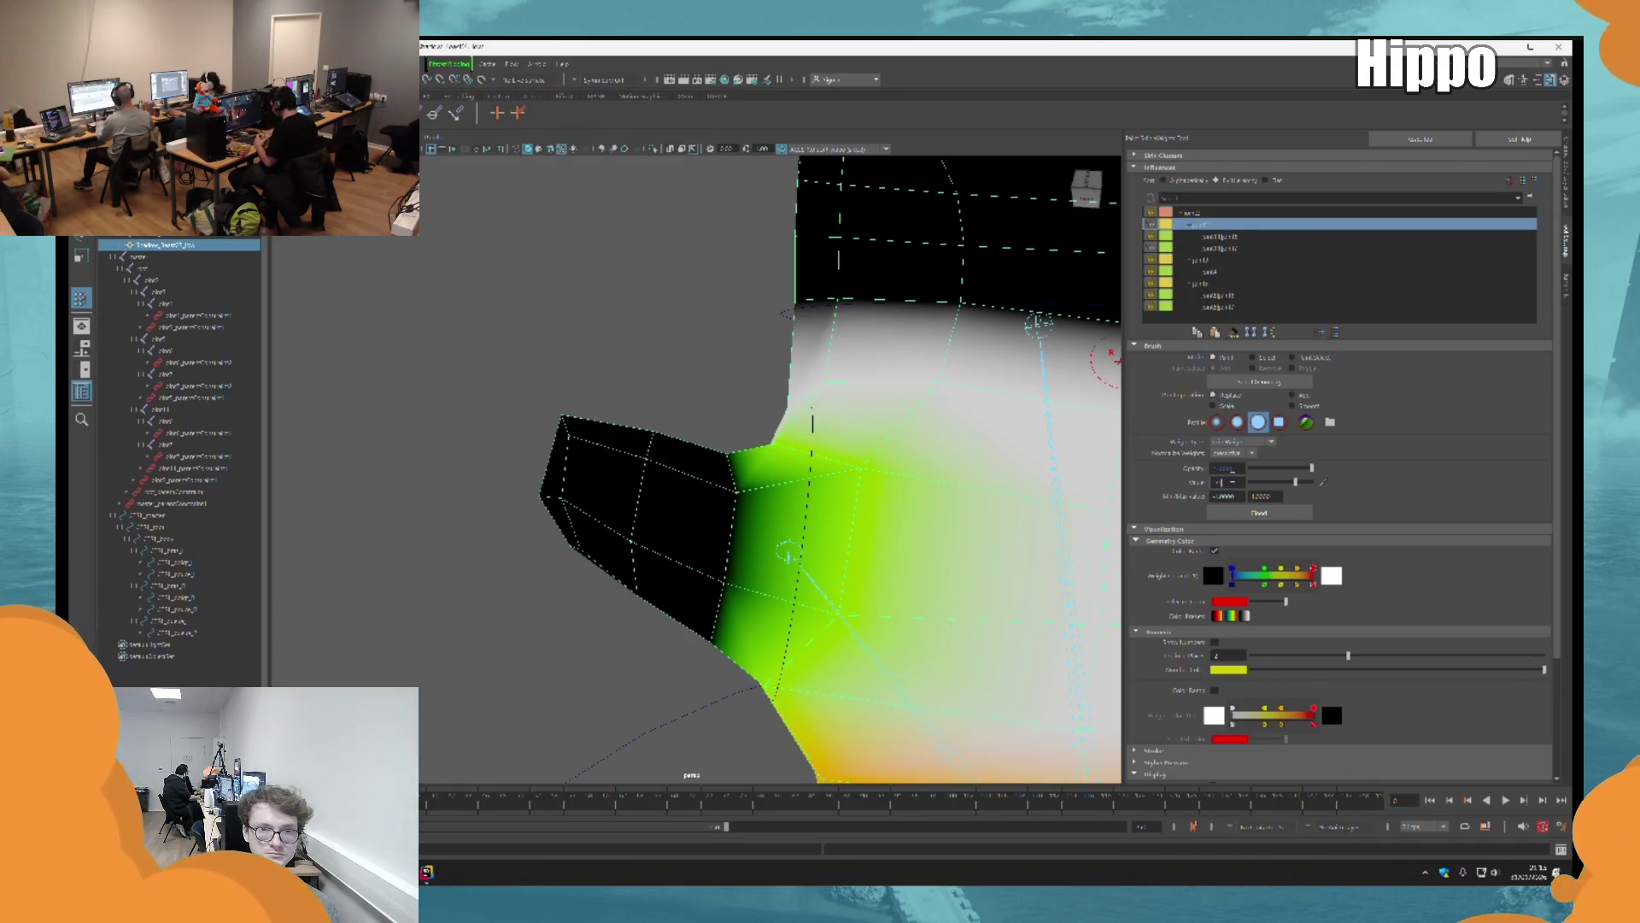
pyautogui.moveTo(797, 510)
pyautogui.keyDown('alt'); pyautogui.mouseDown()
pyautogui.moveTo(721, 523)
pyautogui.moveTo(759, 568)
pyautogui.moveTo(751, 547)
pyautogui.moveTo(808, 517)
pyautogui.moveTo(752, 546)
pyautogui.moveTo(684, 465)
pyautogui.moveTo(703, 549)
pyautogui.mouseUp(); pyautogui.keyUp('alt')
pyautogui.moveTo(699, 470)
pyautogui.keyDown('alt'); pyautogui.mouseDown()
pyautogui.moveTo(567, 480)
pyautogui.moveTo(684, 458)
pyautogui.mouseUp(); pyautogui.keyUp('alt')
pyautogui.scroll(5, 685, 458)
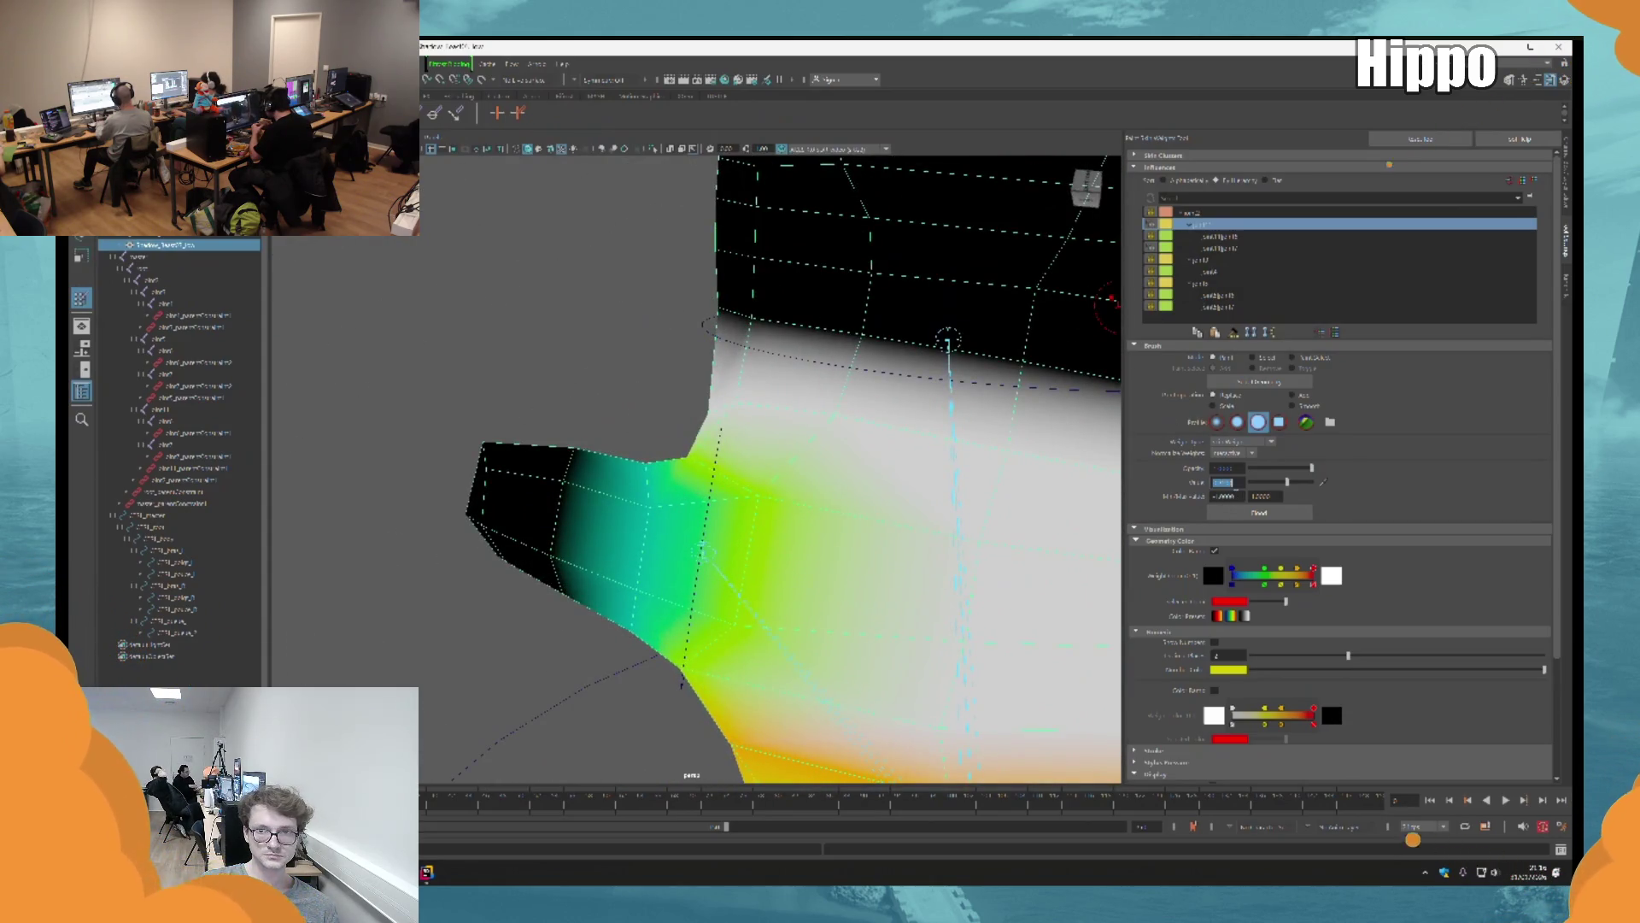
pyautogui.moveTo(938, 484)
pyautogui.keyDown('alt'); pyautogui.mouseDown()
pyautogui.moveTo(912, 351)
pyautogui.moveTo(889, 476)
pyautogui.mouseUp(); pyautogui.keyUp('alt')
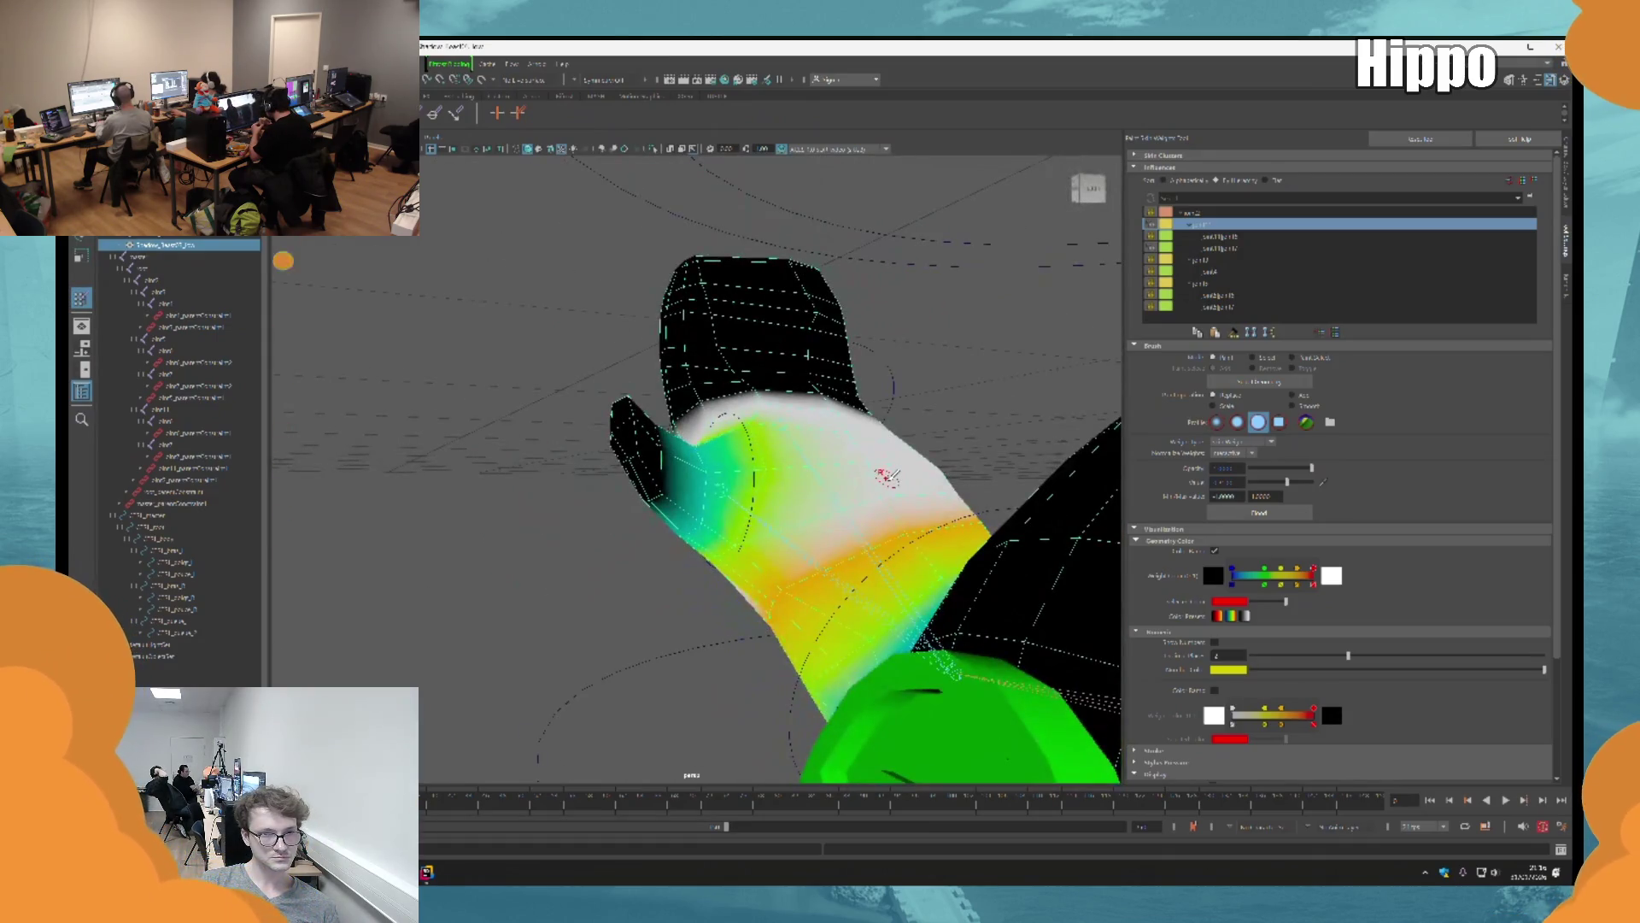
pyautogui.press('e')
pyautogui.moveTo(889, 476)
pyautogui.keyDown('alt'); pyautogui.mouseDown()
pyautogui.moveTo(786, 575)
pyautogui.moveTo(758, 483)
pyautogui.moveTo(815, 541)
pyautogui.moveTo(648, 604)
pyautogui.moveTo(671, 649)
pyautogui.moveTo(773, 556)
pyautogui.moveTo(803, 657)
pyautogui.moveTo(569, 418)
pyautogui.mouseUp(); pyautogui.keyUp('alt')
# Step: Reselect the body mesh, reopen weight painting and compare the upper limb joints' weights
pyautogui.press('q')
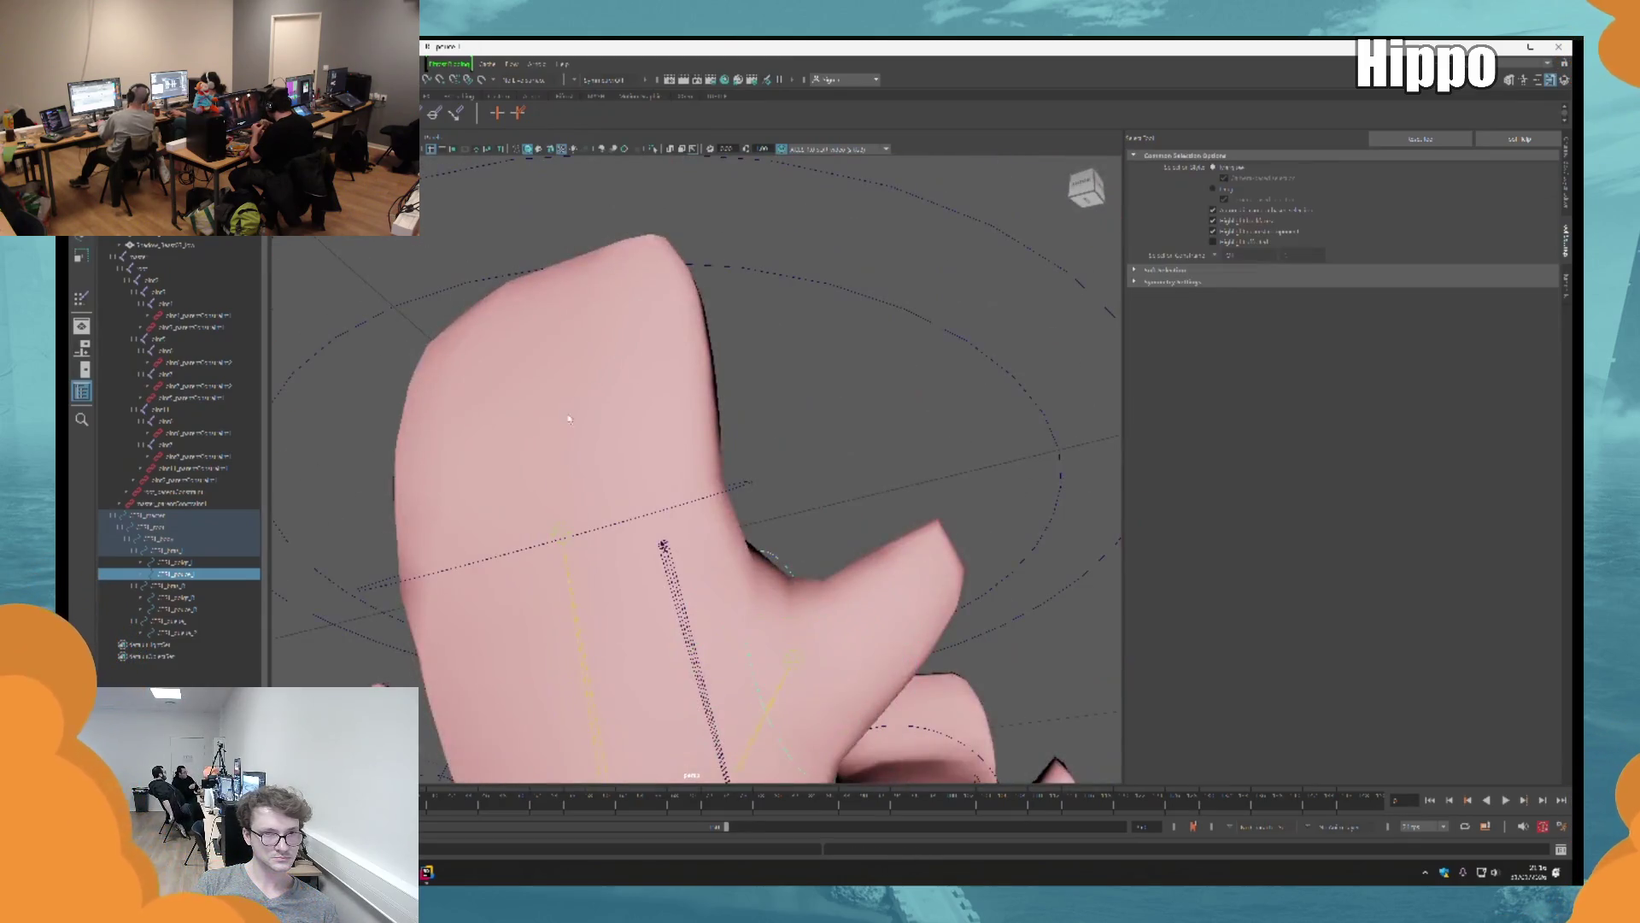
pyautogui.click(569, 418)
pyautogui.click(80, 301)
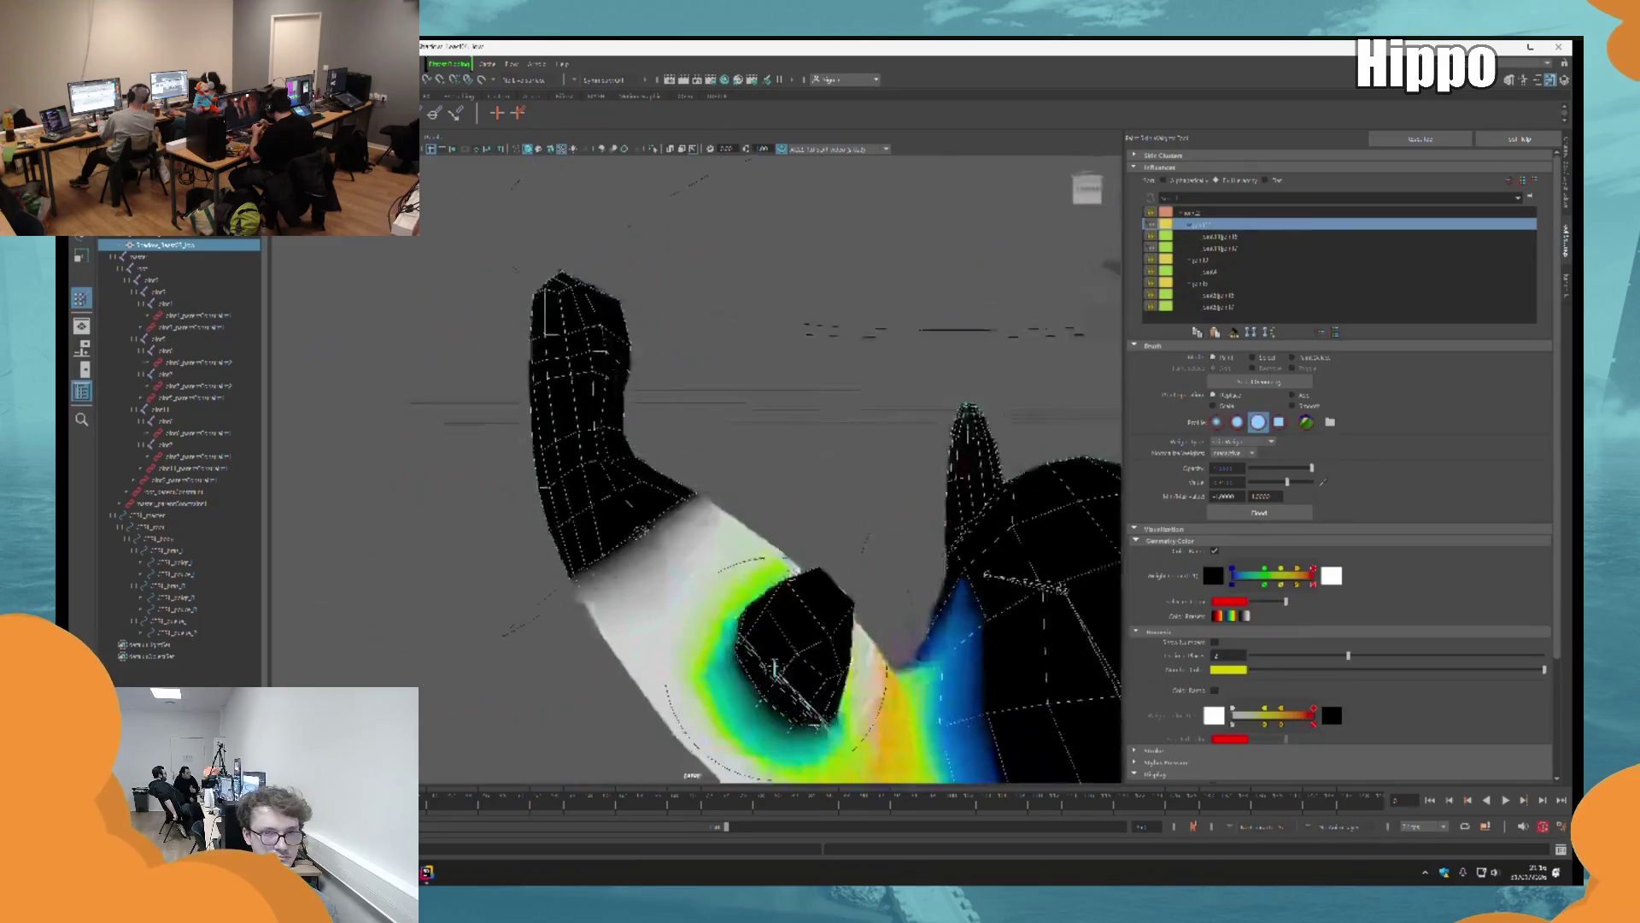
pyautogui.click(1215, 248)
pyautogui.click(1225, 226)
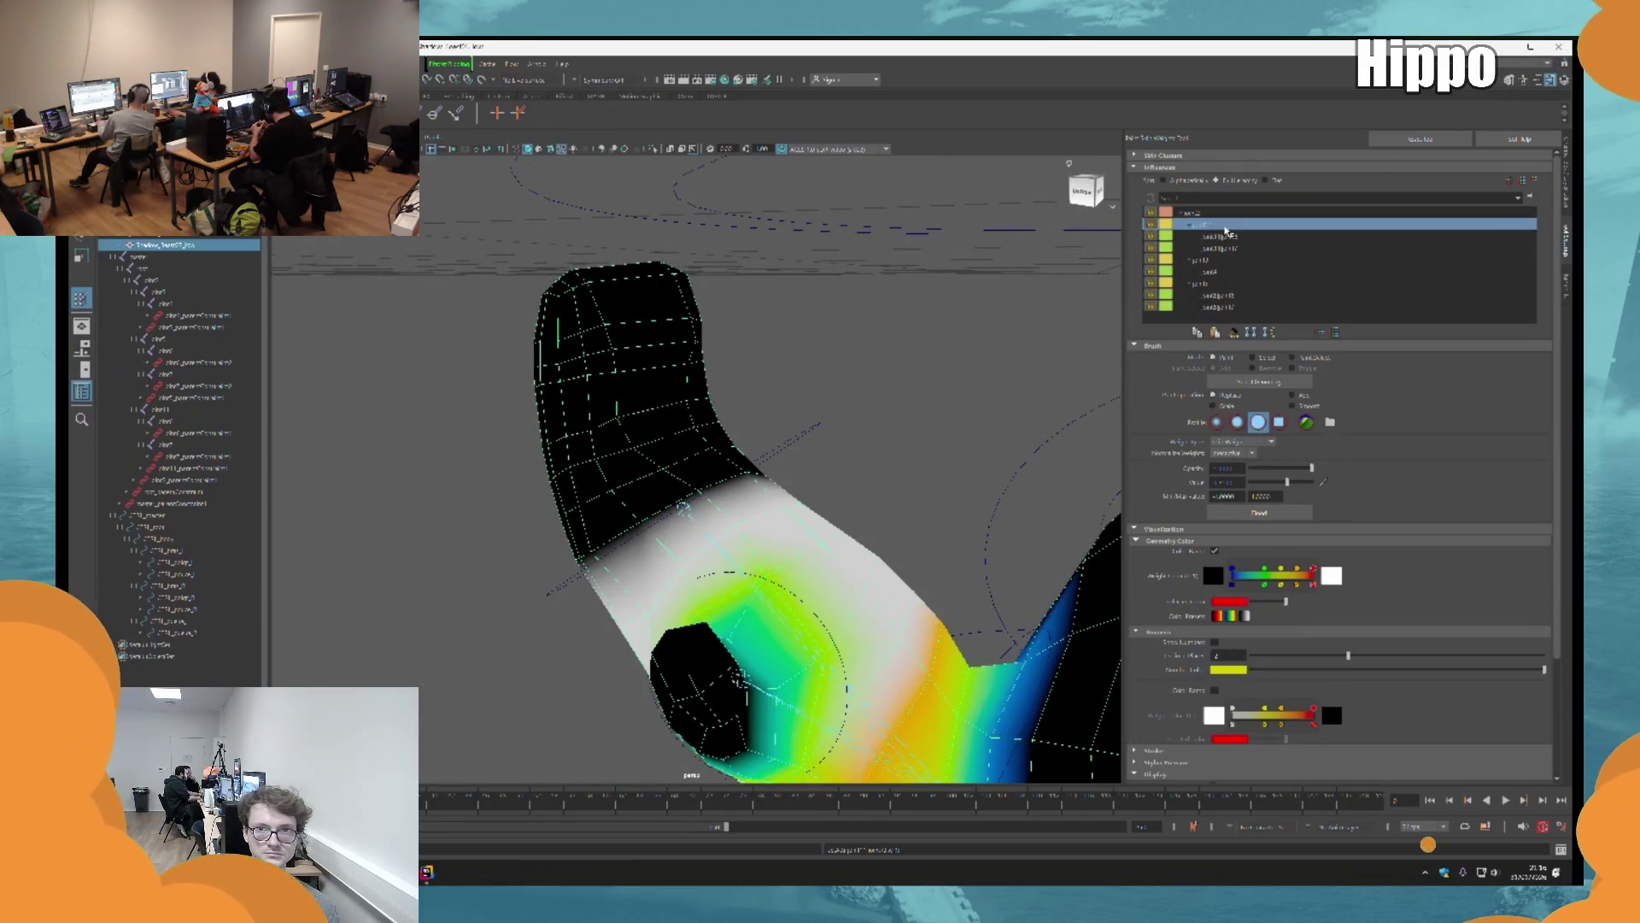
pyautogui.click(1216, 237)
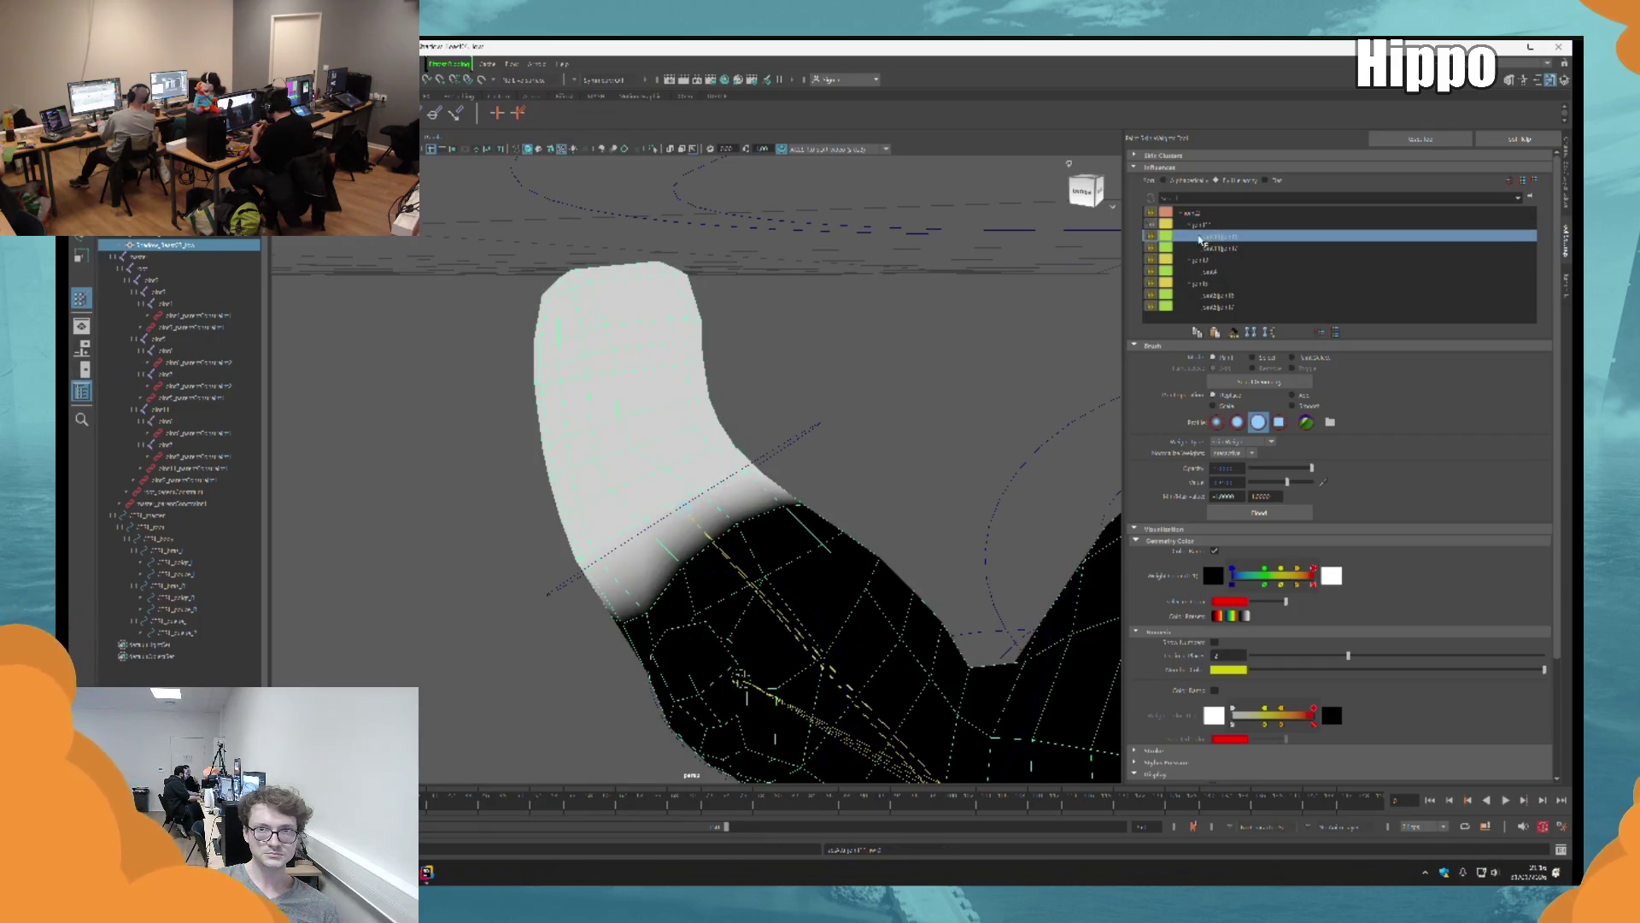
pyautogui.click(1210, 226)
# Step: Paint a blended weight band onto the limb and inspect the gradient from several sides
pyautogui.moveTo(690, 495)
pyautogui.keyDown('alt'); pyautogui.mouseDown()
pyautogui.moveTo(812, 458)
pyautogui.moveTo(691, 439)
pyautogui.mouseUp(); pyautogui.keyUp('alt')
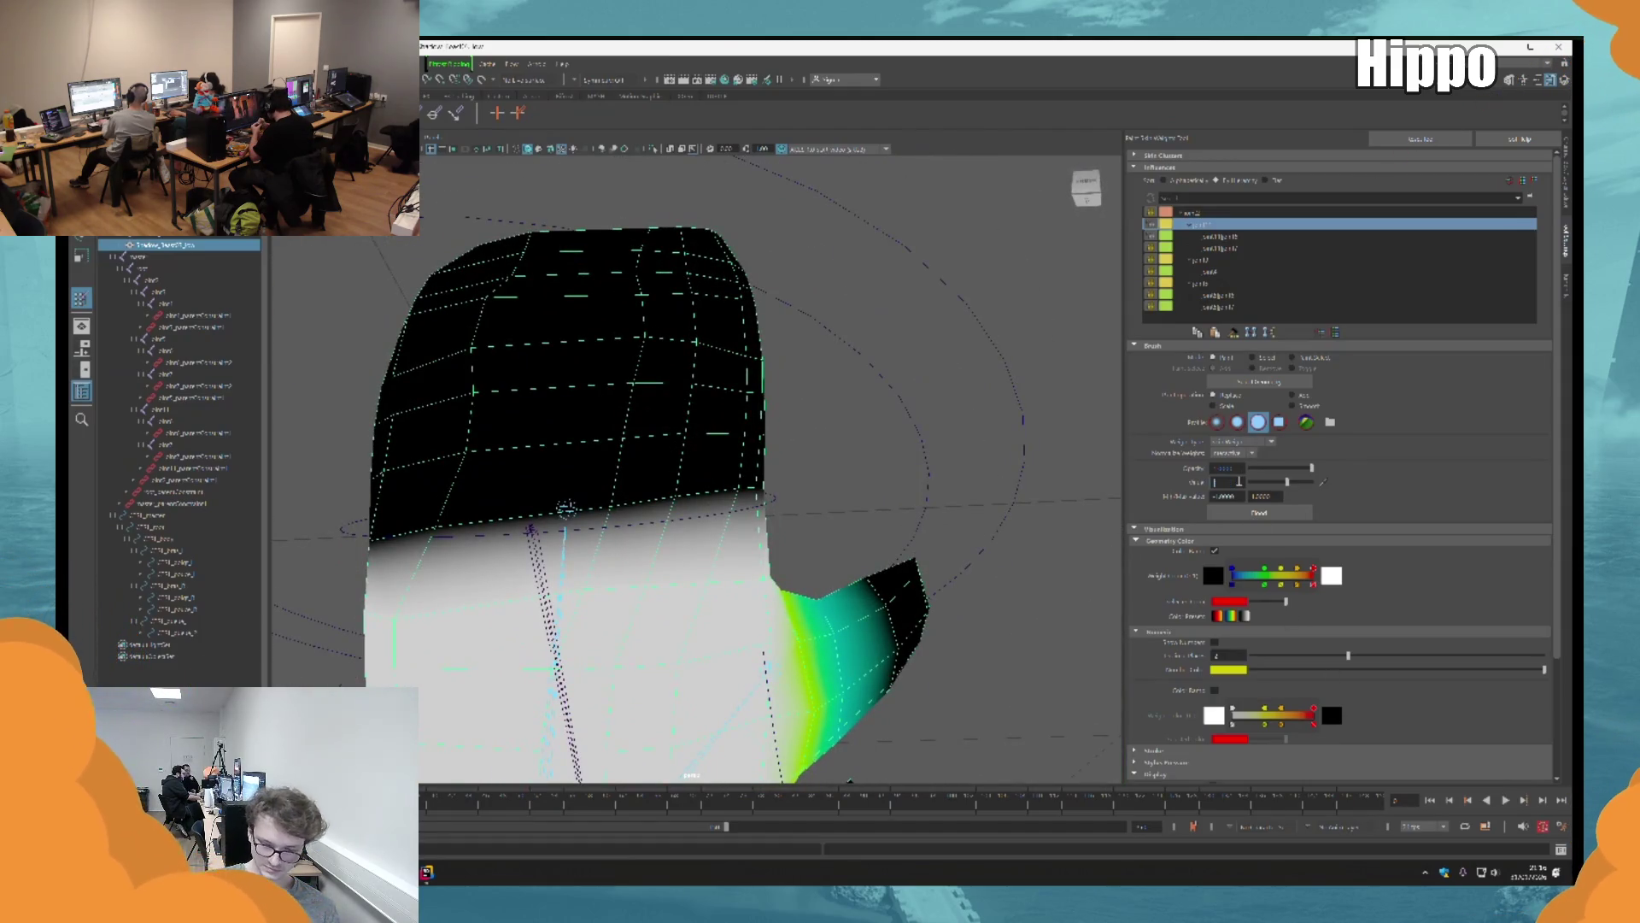
pyautogui.moveTo(665, 448)
pyautogui.mouseDown()
pyautogui.moveTo(547, 513)
pyautogui.moveTo(752, 487)
pyautogui.moveTo(650, 513)
pyautogui.moveTo(692, 483)
pyautogui.mouseUp()
pyautogui.moveTo(822, 433)
pyautogui.keyDown('alt'); pyautogui.mouseDown()
pyautogui.moveTo(735, 589)
pyautogui.moveTo(744, 436)
pyautogui.moveTo(734, 547)
pyautogui.moveTo(773, 572)
pyautogui.moveTo(652, 529)
pyautogui.moveTo(709, 513)
pyautogui.moveTo(769, 547)
pyautogui.moveTo(820, 530)
pyautogui.mouseUp(); pyautogui.keyUp('alt')
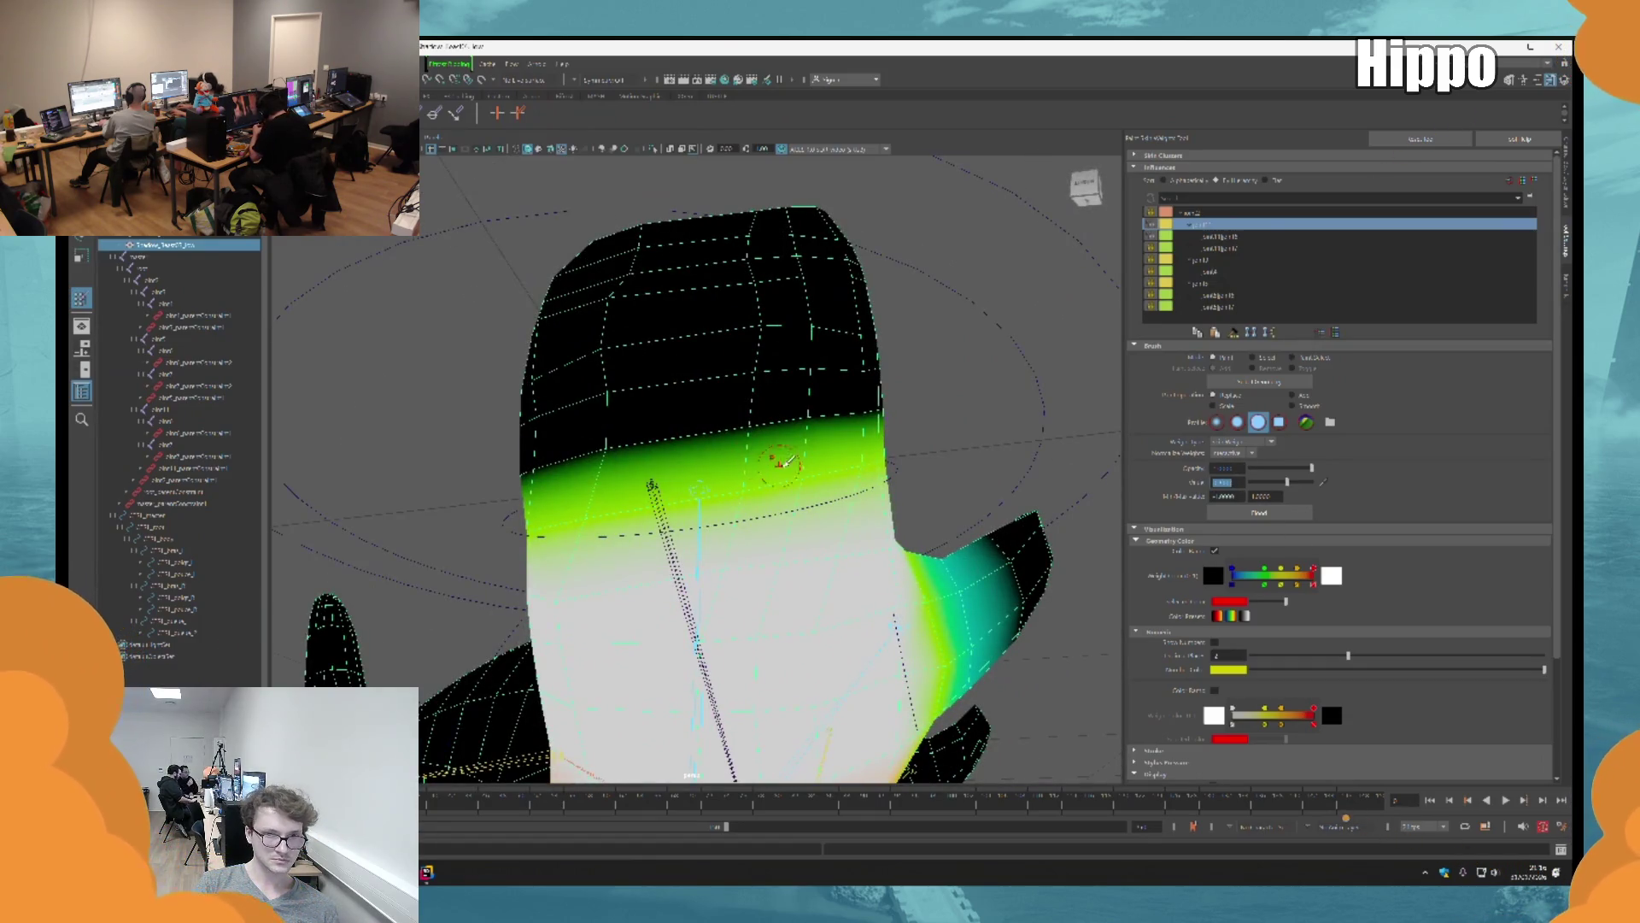
pyautogui.keyDown('alt'); pyautogui.moveTo(780, 462); pyautogui.dragTo(750, 483); pyautogui.keyUp('alt')
pyautogui.moveTo(703, 544)
pyautogui.keyDown('alt'); pyautogui.mouseDown()
pyautogui.moveTo(765, 466)
pyautogui.moveTo(835, 501)
pyautogui.moveTo(581, 550)
pyautogui.moveTo(683, 490)
pyautogui.mouseUp(); pyautogui.keyUp('alt')
pyautogui.keyDown('alt'); pyautogui.moveTo(797, 565); pyautogui.dragTo(625, 519); pyautogui.keyUp('alt')
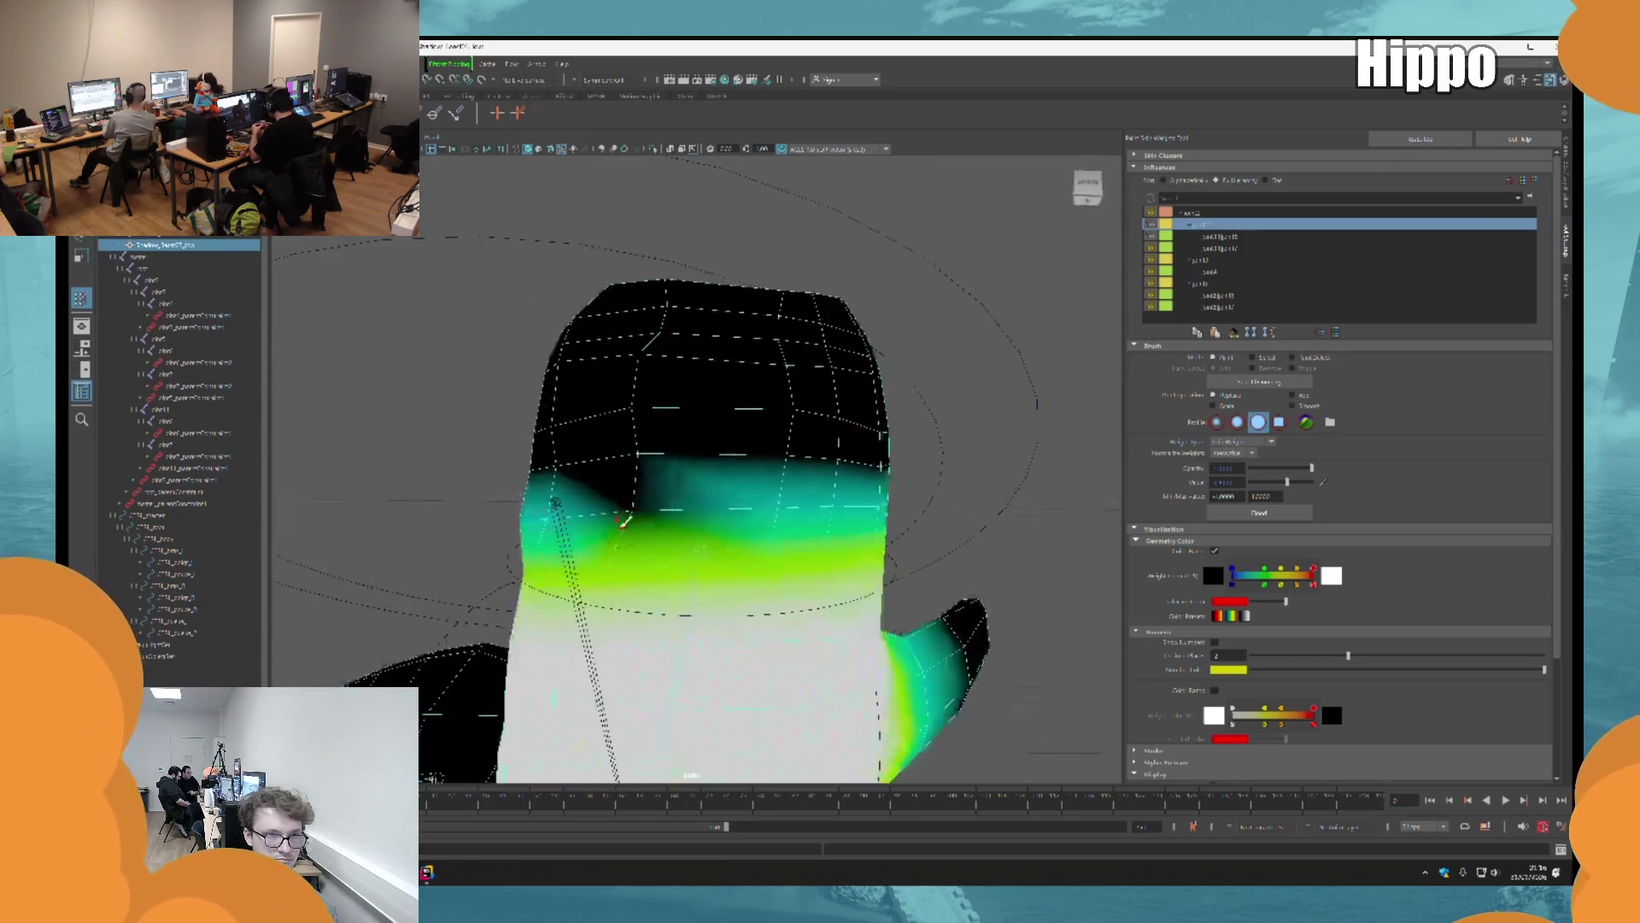
pyautogui.keyDown('alt'); pyautogui.moveTo(763, 553); pyautogui.dragTo(1173, 442); pyautogui.keyUp('alt')
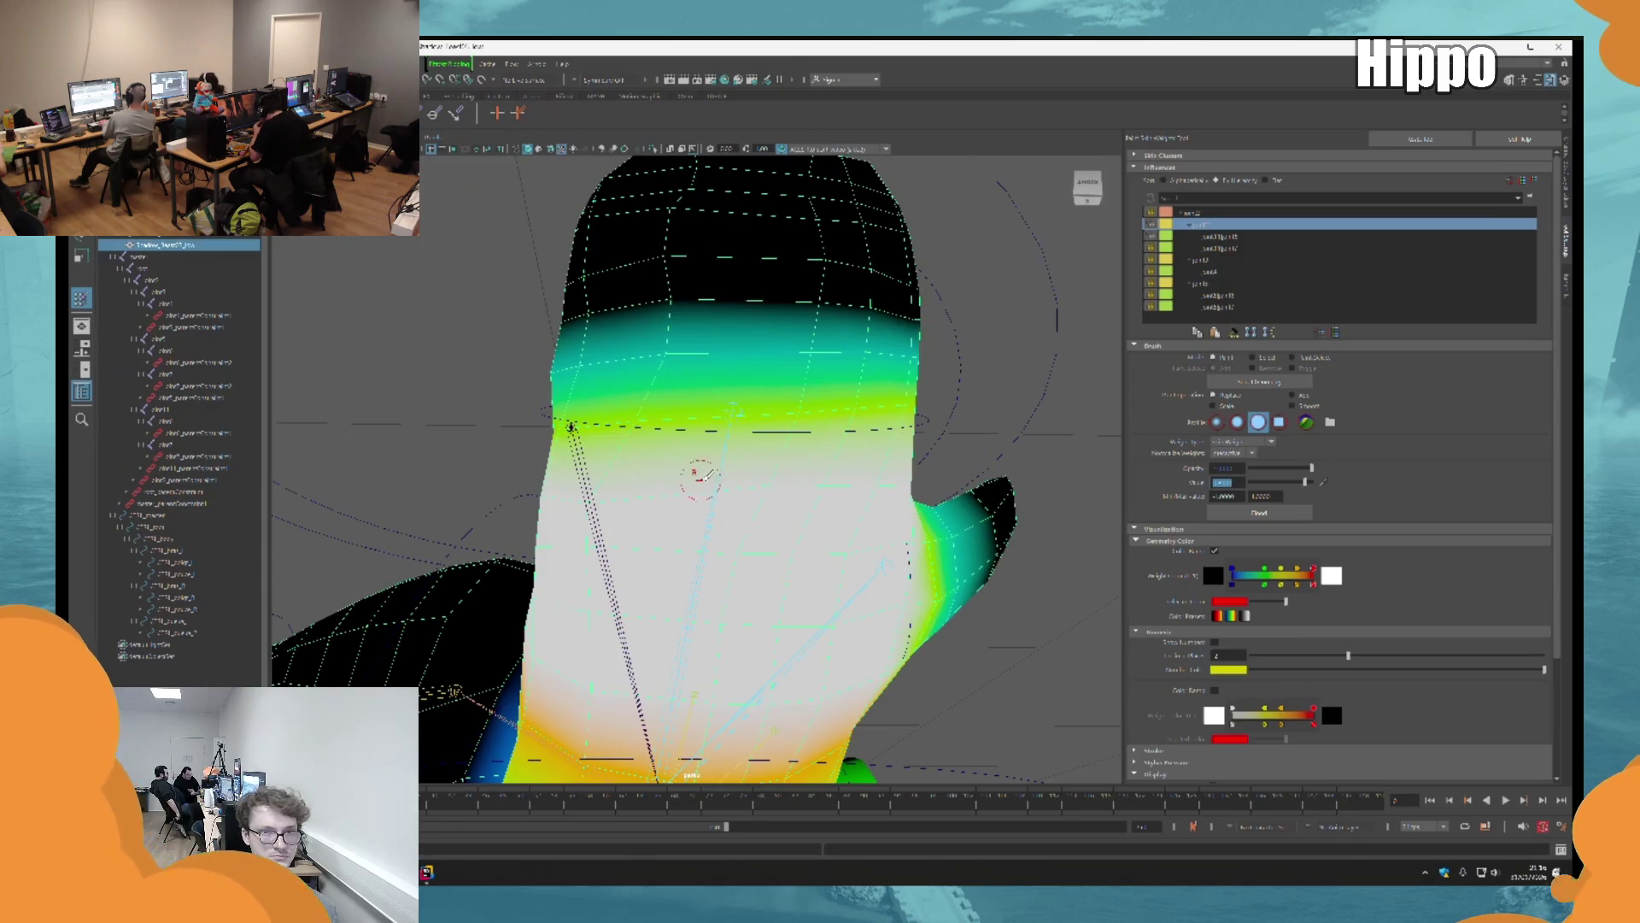
pyautogui.moveTo(922, 445)
pyautogui.keyDown('alt'); pyautogui.mouseDown()
pyautogui.moveTo(780, 458)
pyautogui.moveTo(799, 545)
pyautogui.mouseUp(); pyautogui.keyUp('alt')
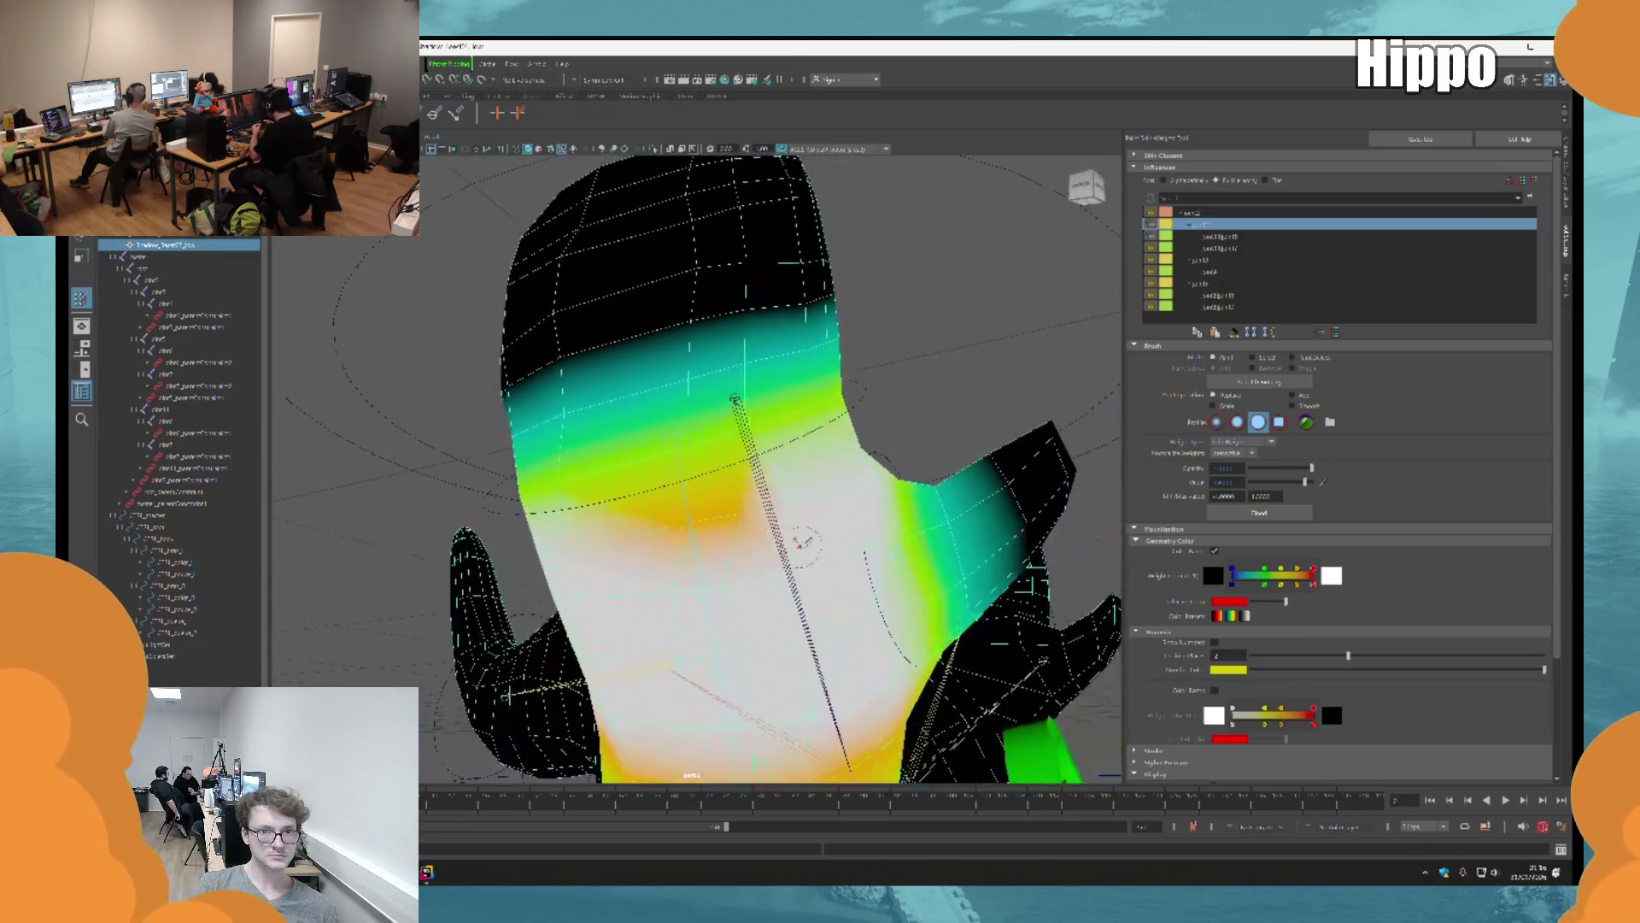
pyautogui.moveTo(856, 467)
pyautogui.keyDown('alt'); pyautogui.mouseDown()
pyautogui.moveTo(786, 538)
pyautogui.moveTo(682, 584)
pyautogui.moveTo(755, 497)
pyautogui.moveTo(732, 432)
pyautogui.mouseUp(); pyautogui.keyUp('alt')
pyautogui.moveTo(652, 377)
pyautogui.keyDown('alt'); pyautogui.mouseDown()
pyautogui.moveTo(769, 432)
pyautogui.moveTo(798, 403)
pyautogui.moveTo(787, 428)
pyautogui.moveTo(824, 462)
pyautogui.moveTo(826, 492)
pyautogui.moveTo(805, 541)
pyautogui.moveTo(889, 568)
pyautogui.moveTo(880, 466)
pyautogui.mouseUp(); pyautogui.keyUp('alt')
# Step: Rotate the finger control to test the limb's deformation, then return to selection mode
pyautogui.click(835, 463)
pyautogui.press('e')
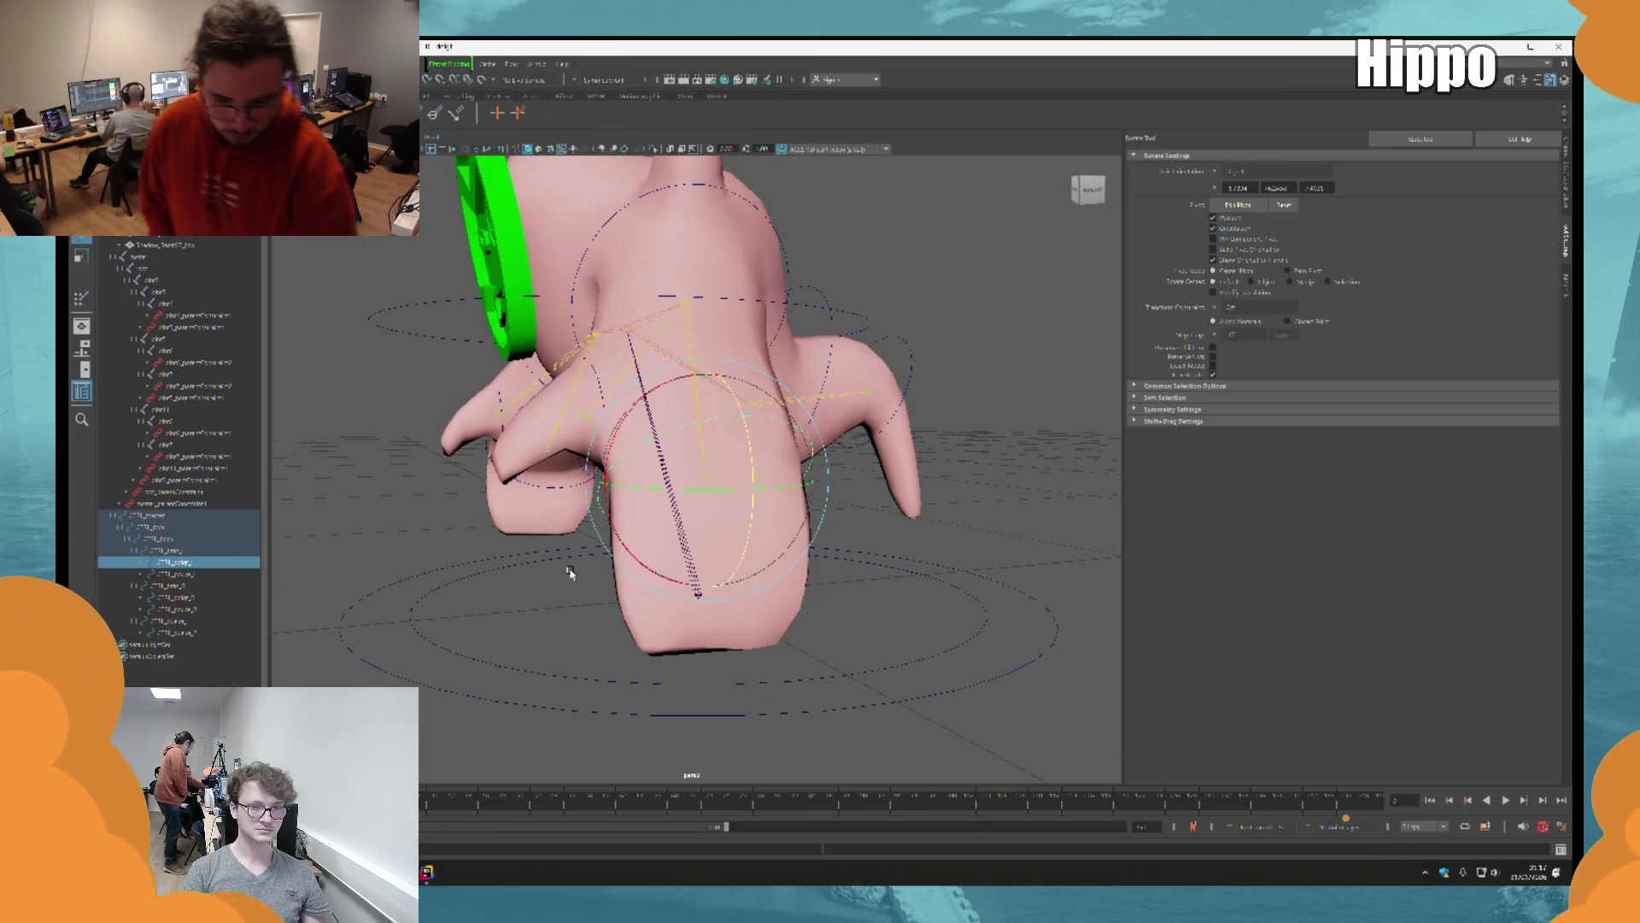
pyautogui.press('q')
pyautogui.keyDown('alt'); pyautogui.moveTo(570, 572); pyautogui.dragTo(919, 550); pyautogui.keyUp('alt')
# Step: Orbit around the creature's back and reselect the pink body mesh
pyautogui.scroll(-5, 811, 545)
pyautogui.moveTo(811, 544)
pyautogui.keyDown('alt'); pyautogui.mouseDown()
pyautogui.moveTo(951, 542)
pyautogui.moveTo(780, 567)
pyautogui.moveTo(916, 557)
pyautogui.mouseUp(); pyautogui.keyUp('alt')
pyautogui.scroll(4, 780, 567)
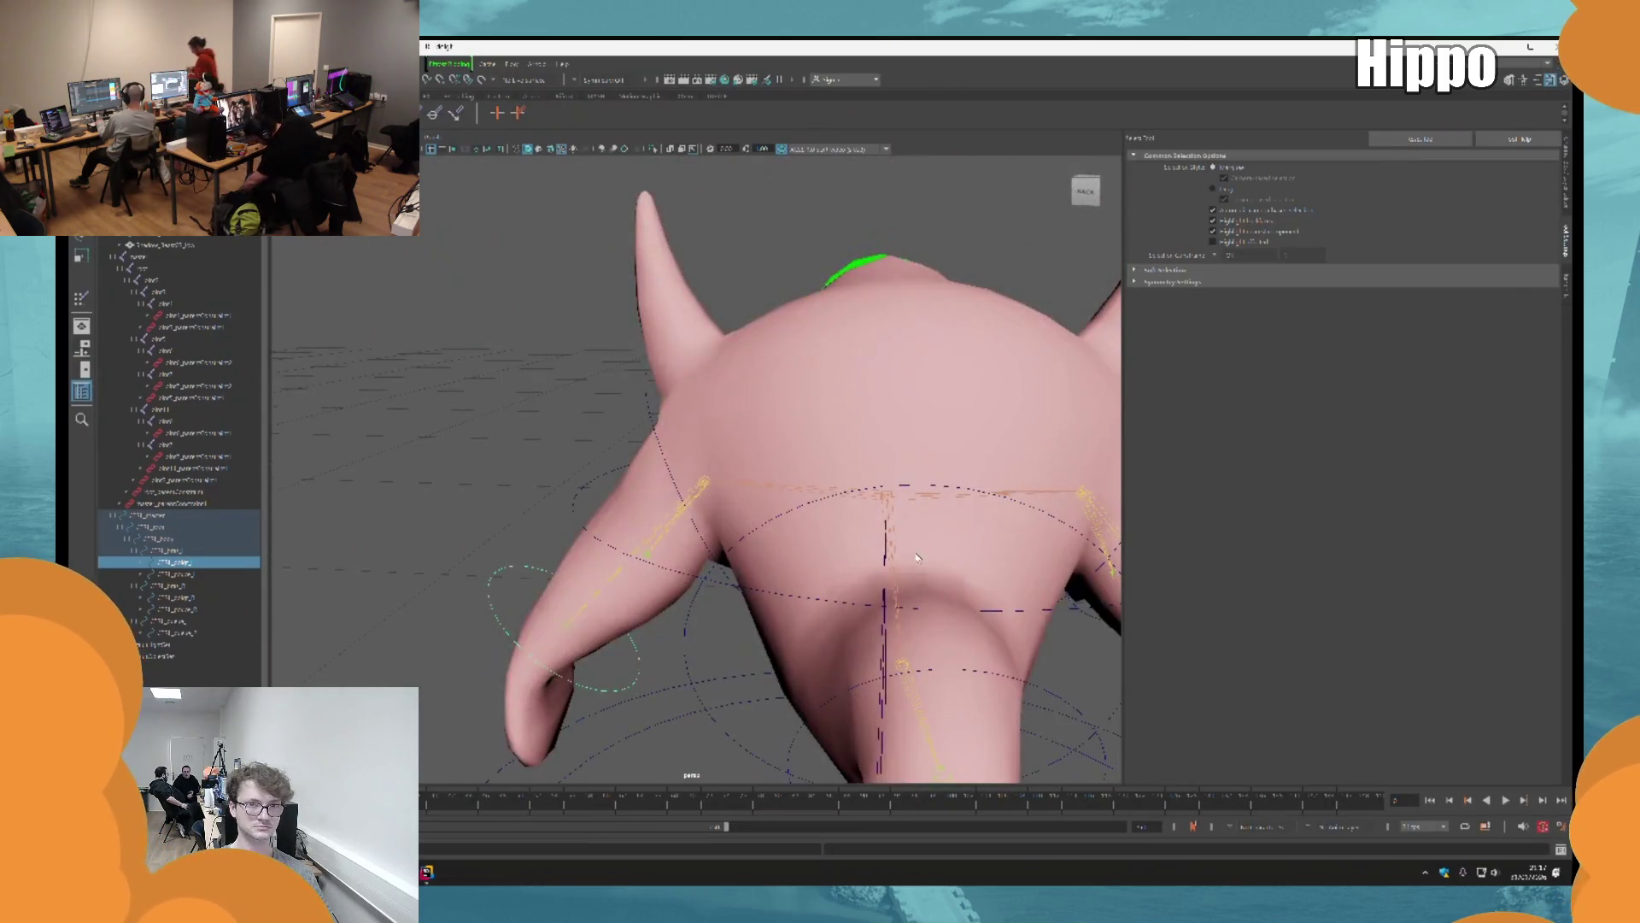
pyautogui.click(917, 557)
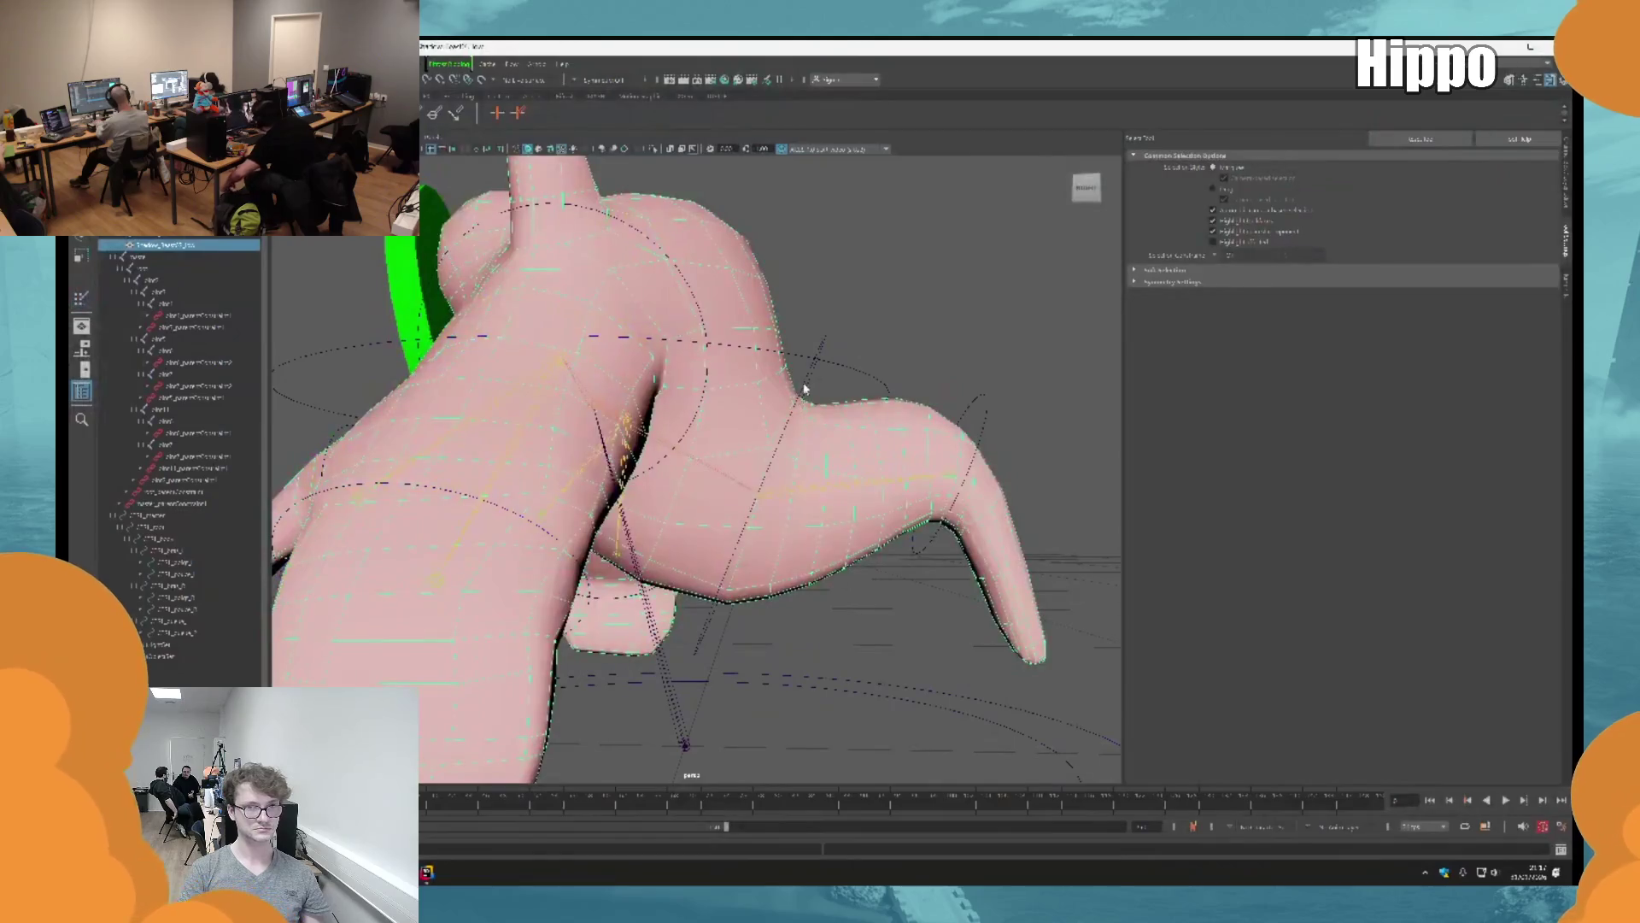
pyautogui.click(837, 450)
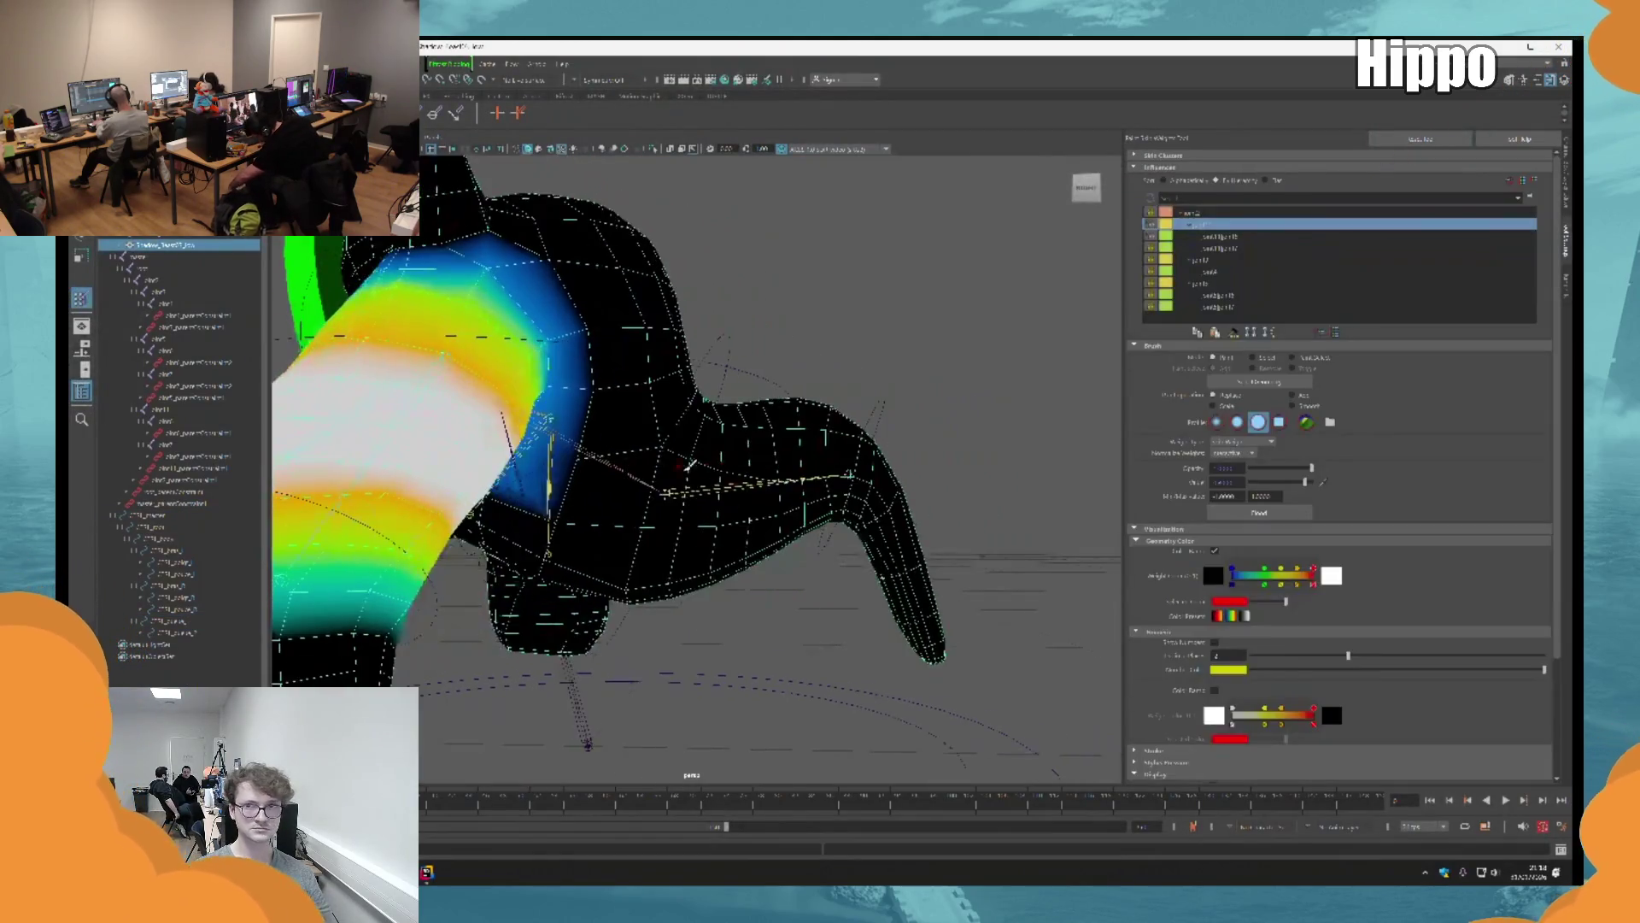
# Step: Browse the joints in the Influences list and pick the leg joint to paint
pyautogui.click(1231, 238)
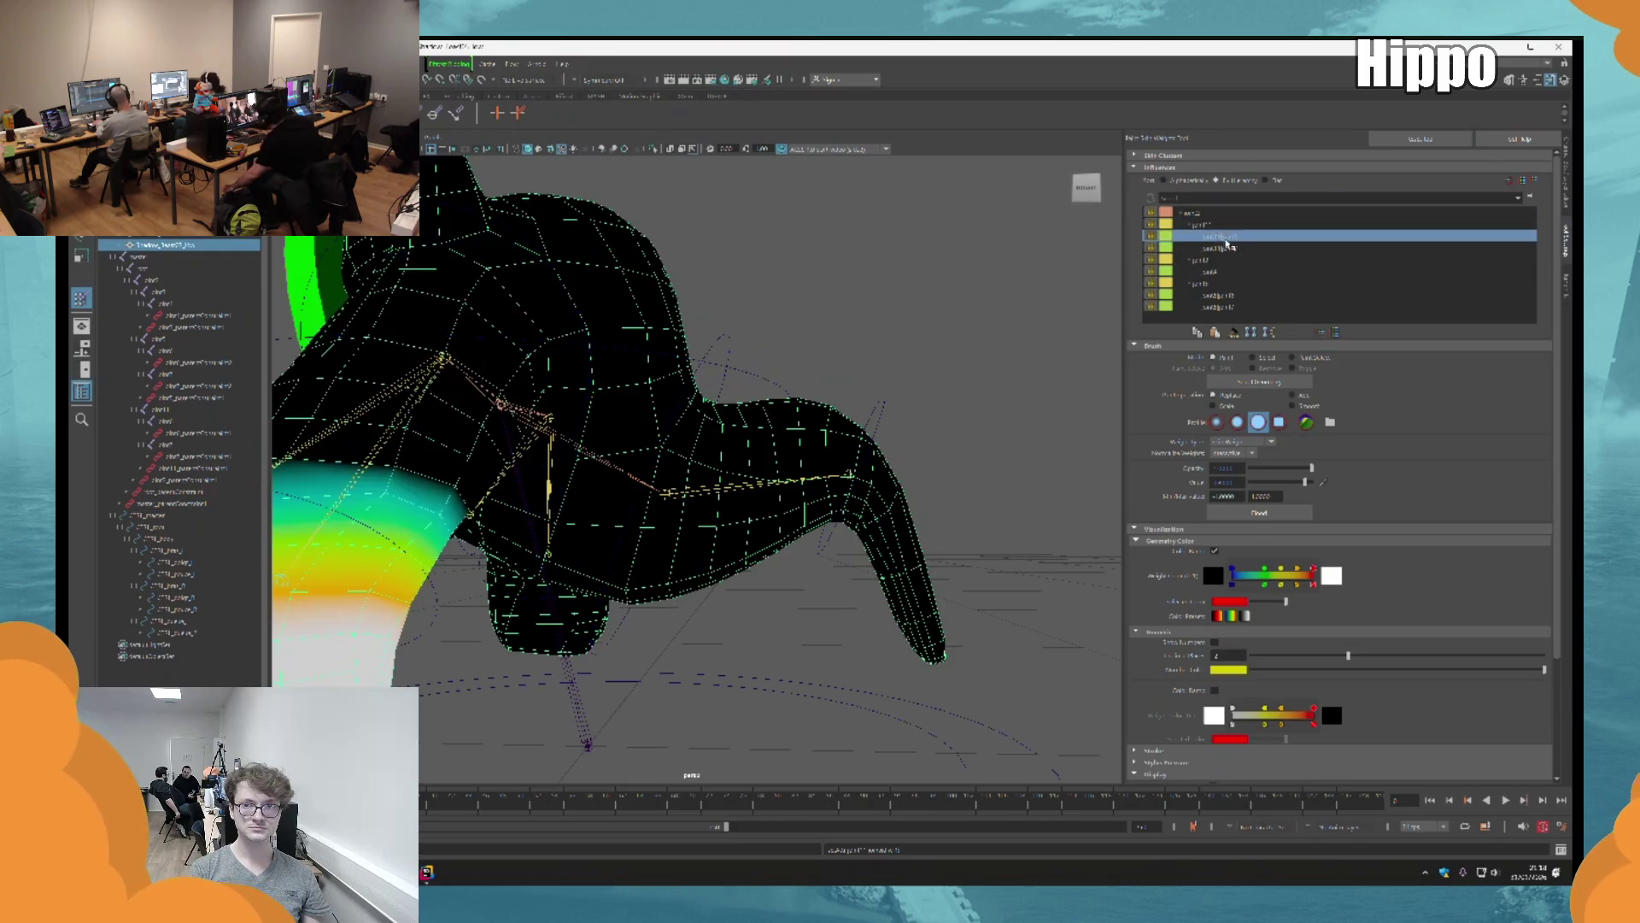
pyautogui.click(1233, 248)
pyautogui.click(1236, 259)
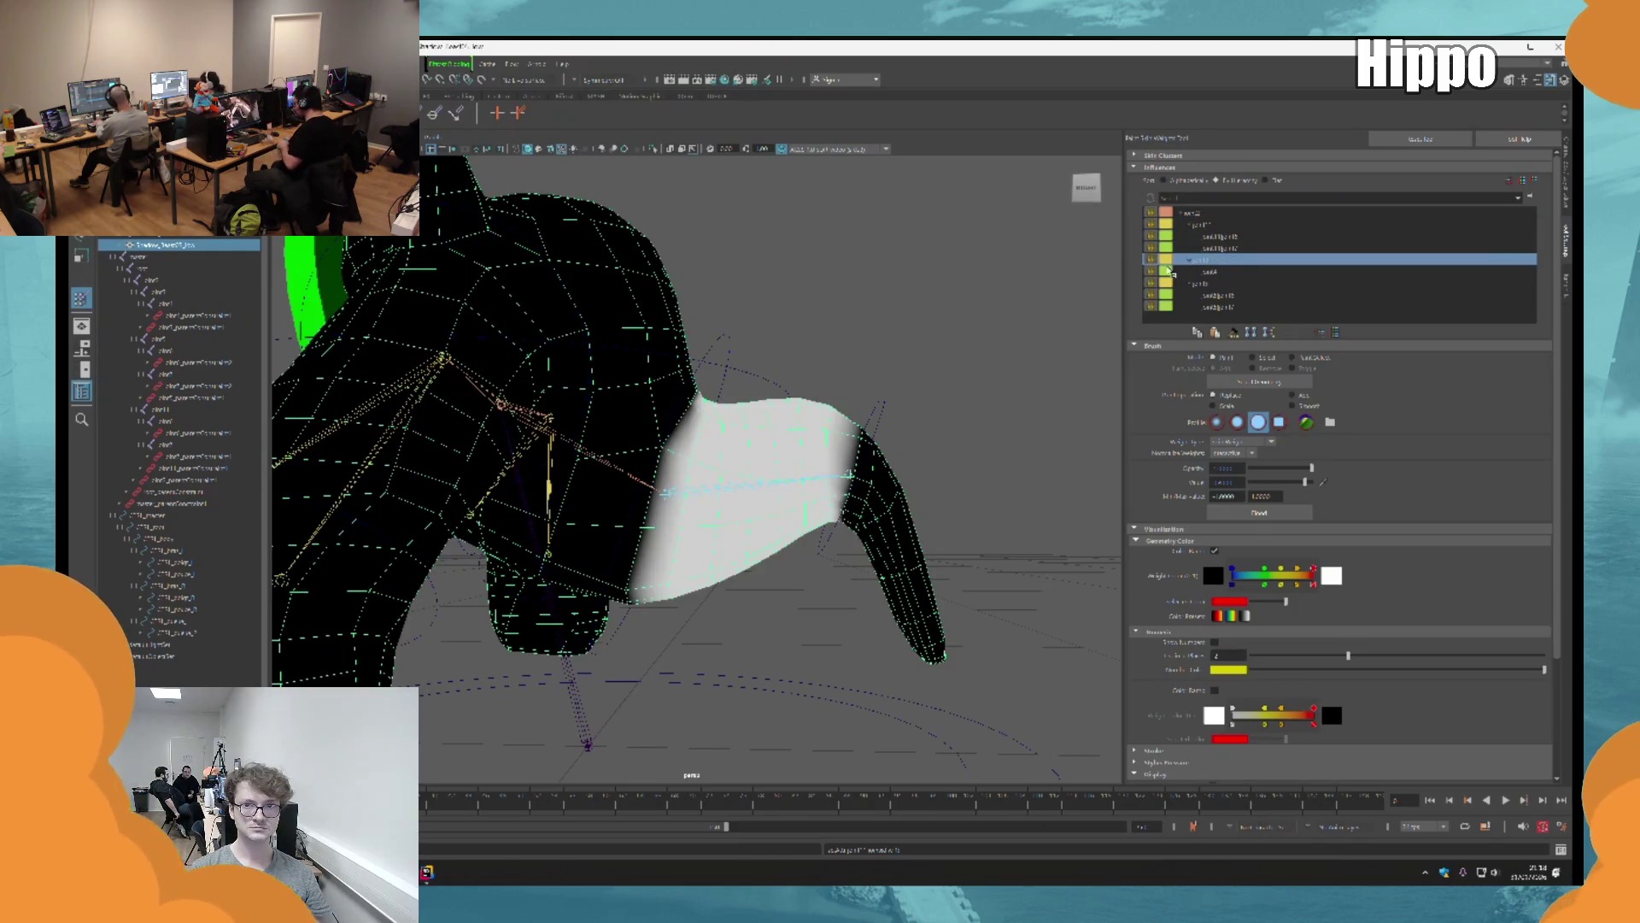
pyautogui.click(1223, 249)
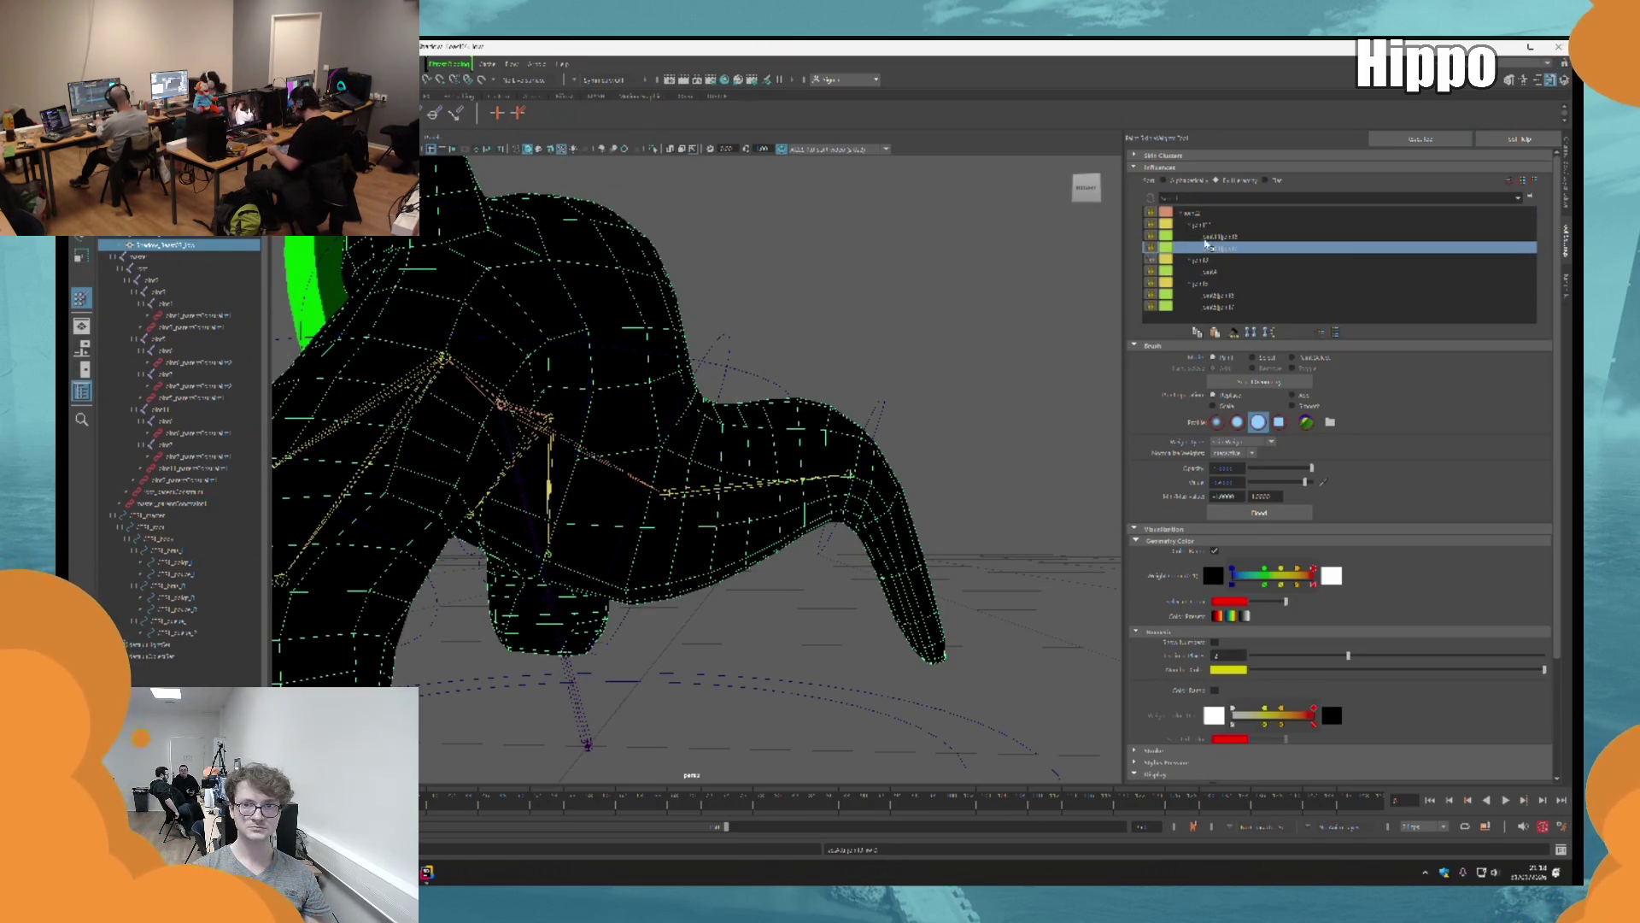
pyautogui.click(1190, 224)
pyautogui.click(1201, 214)
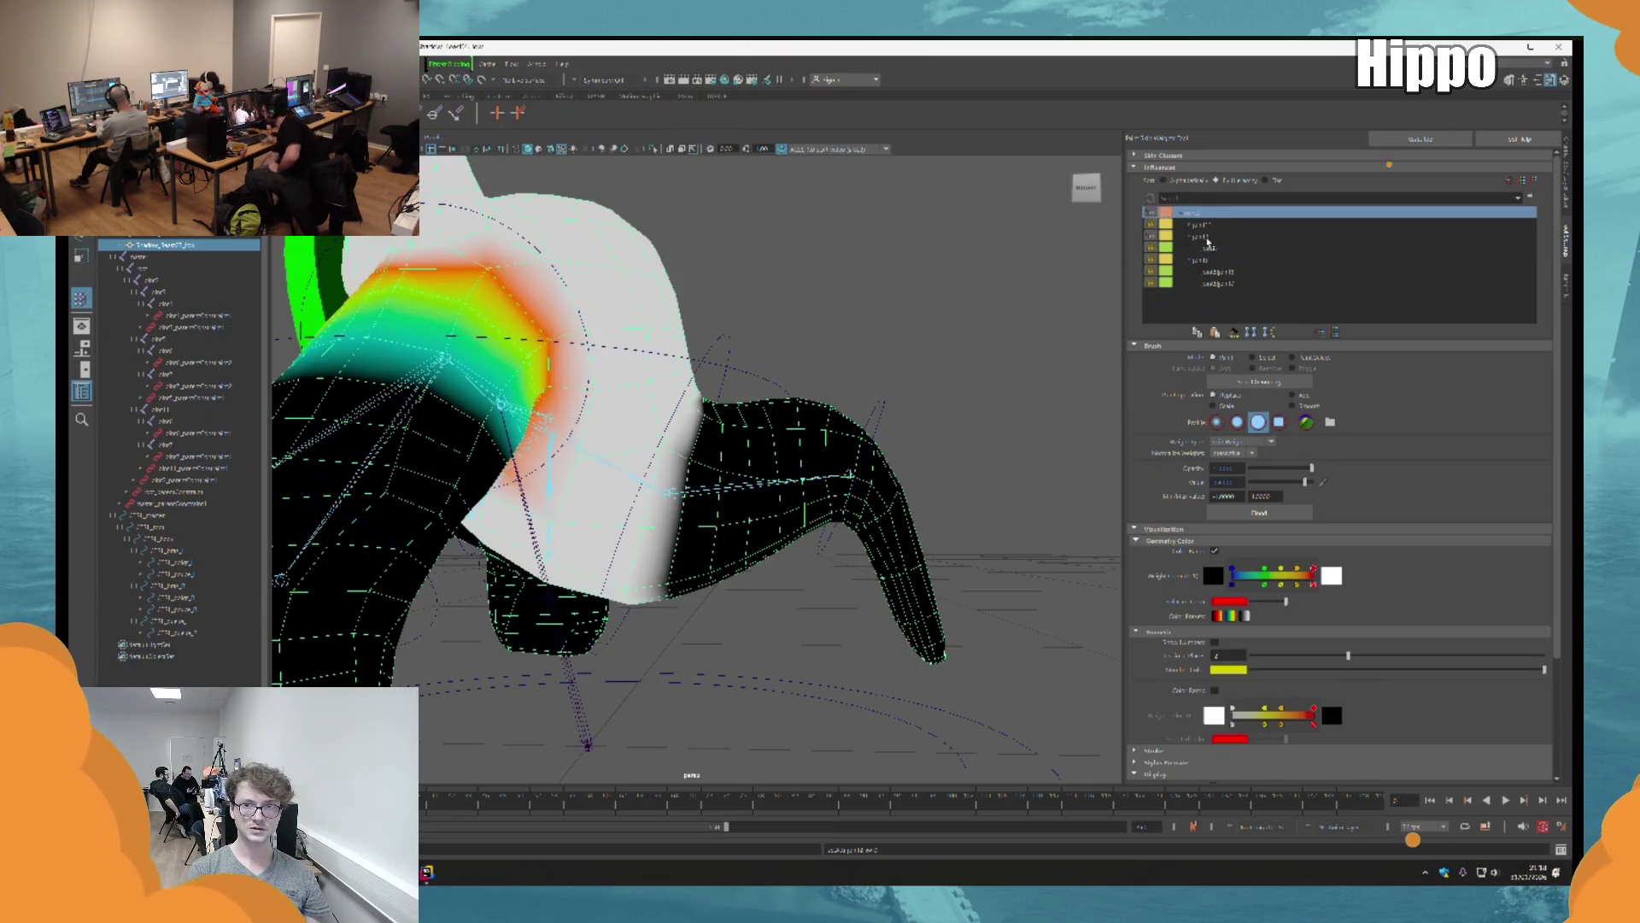
pyautogui.click(1207, 238)
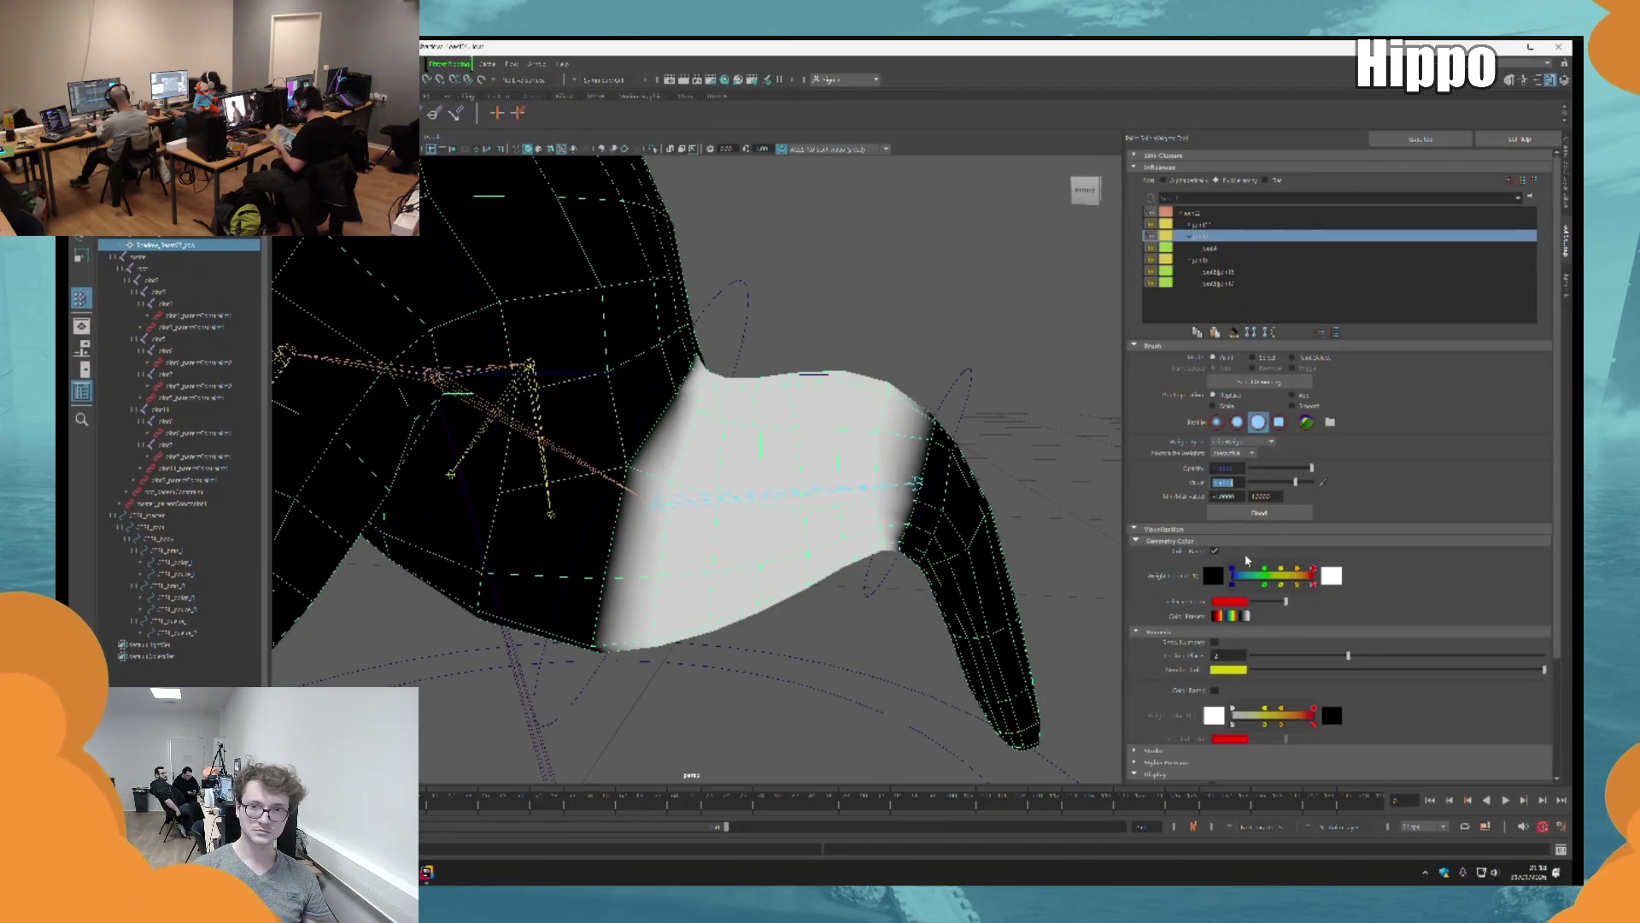
# Step: Paint weight onto the leg's upper edge, comparing the last stroke with undo and redo
pyautogui.moveTo(547, 552)
pyautogui.mouseDown()
pyautogui.moveTo(589, 462)
pyautogui.moveTo(568, 443)
pyautogui.moveTo(590, 590)
pyautogui.moveTo(752, 598)
pyautogui.moveTo(590, 606)
pyautogui.moveTo(803, 496)
pyautogui.moveTo(726, 376)
pyautogui.moveTo(675, 337)
pyautogui.moveTo(696, 414)
pyautogui.moveTo(633, 451)
pyautogui.moveTo(740, 557)
pyautogui.moveTo(683, 419)
pyautogui.moveTo(667, 427)
pyautogui.moveTo(718, 410)
pyautogui.moveTo(734, 427)
pyautogui.mouseUp()
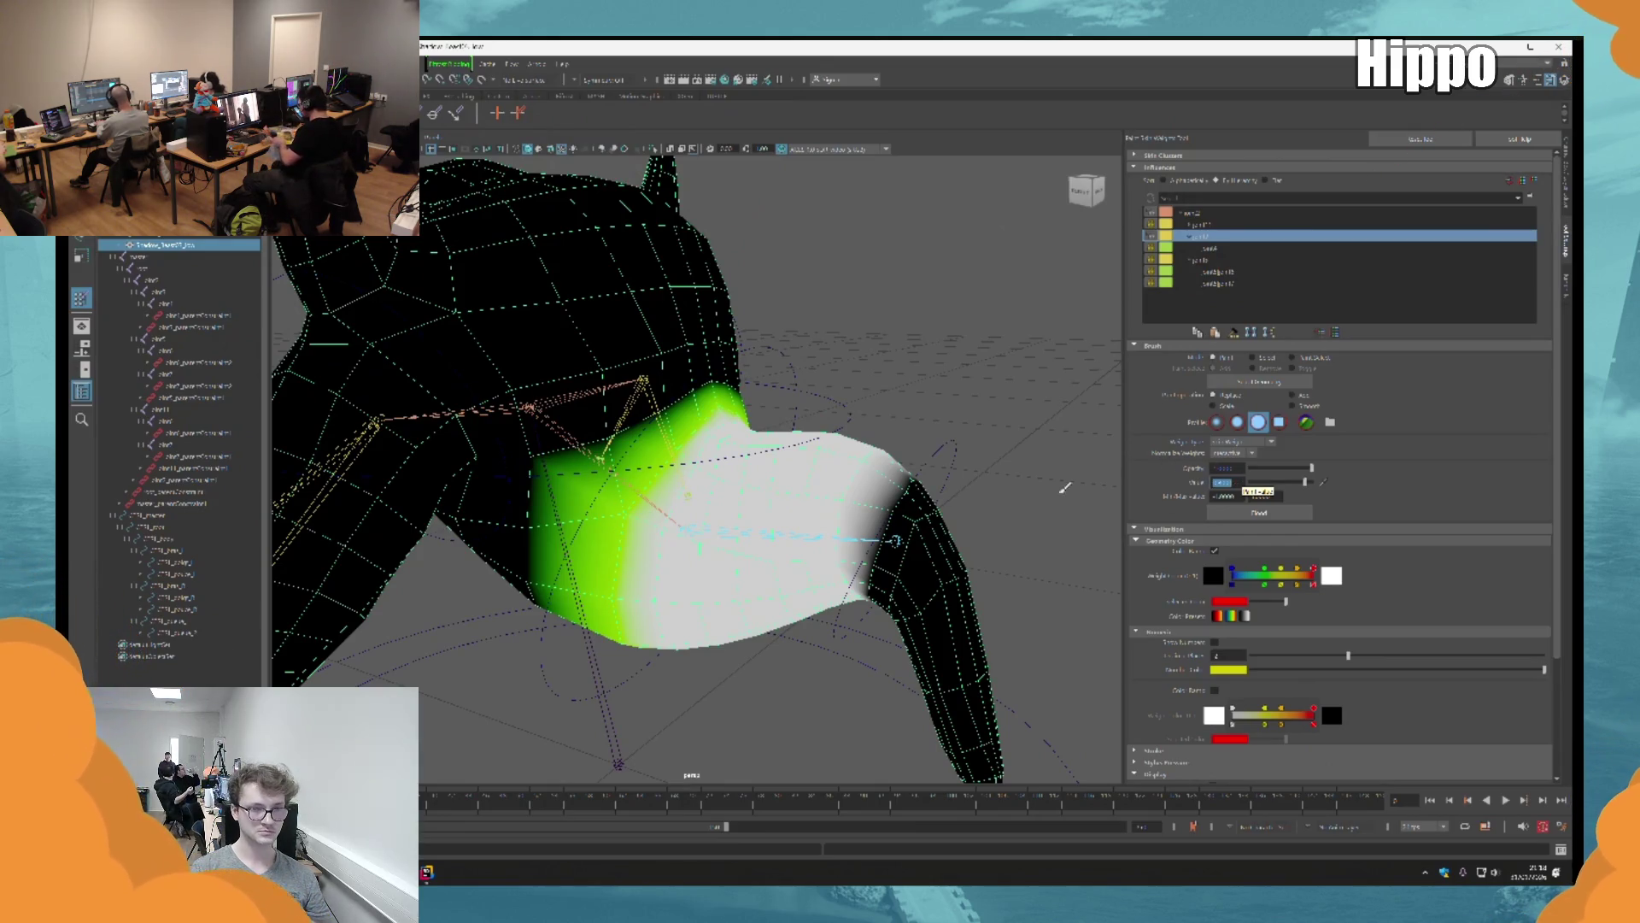
pyautogui.keyDown('alt'); pyautogui.moveTo(644, 521); pyautogui.dragTo(679, 527); pyautogui.keyUp('alt')
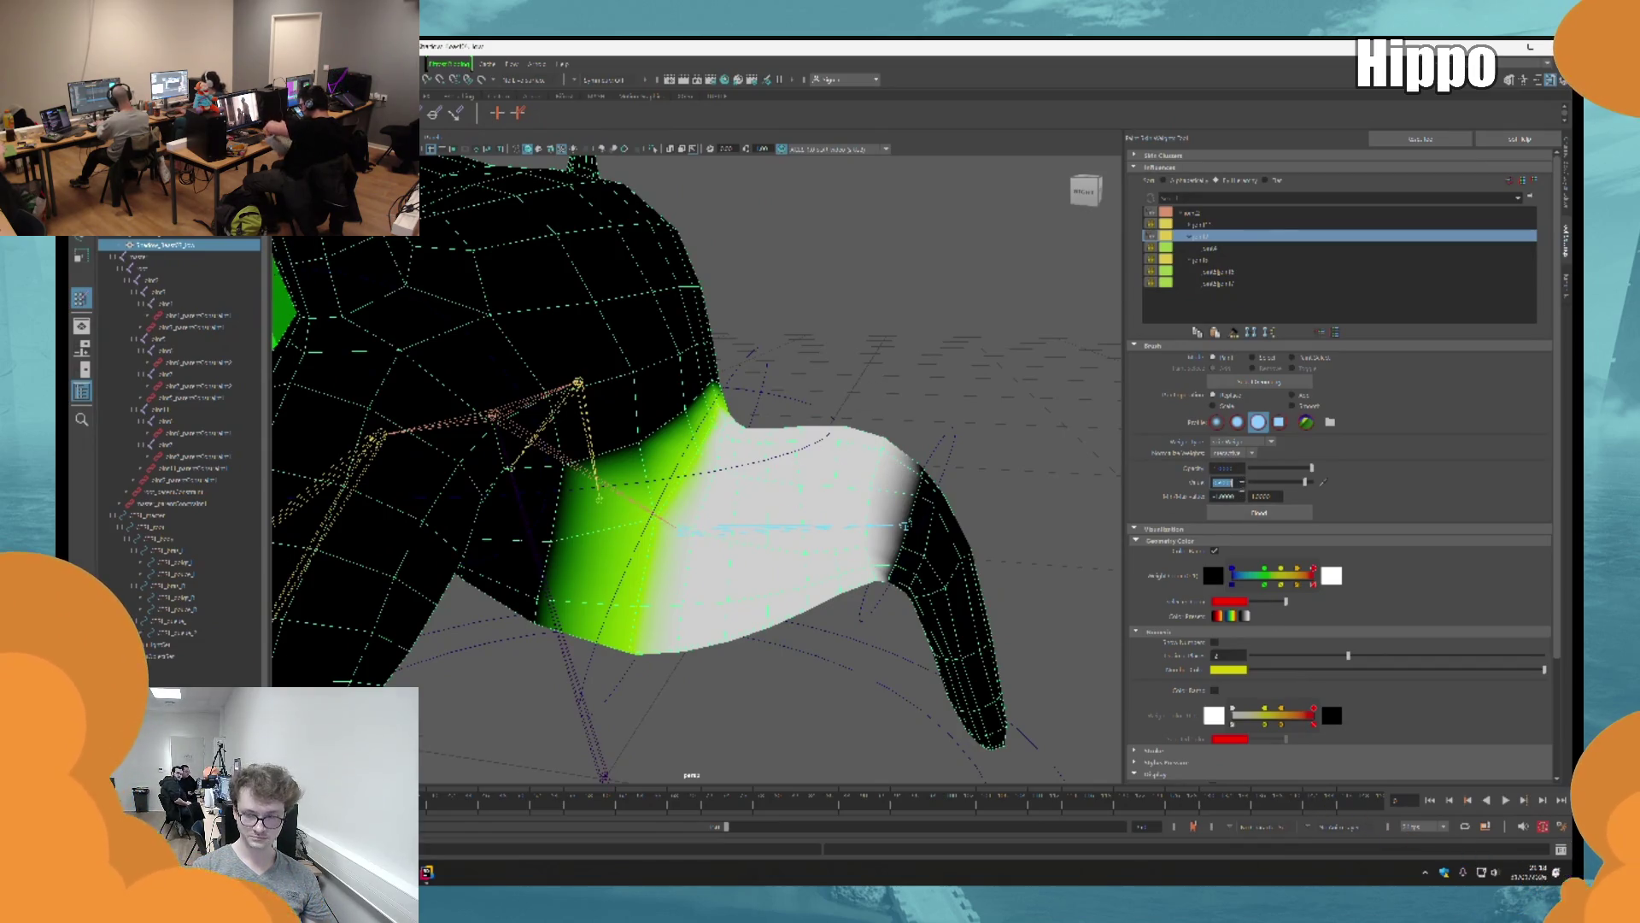
pyautogui.moveTo(731, 550); pyautogui.dragTo(688, 478)
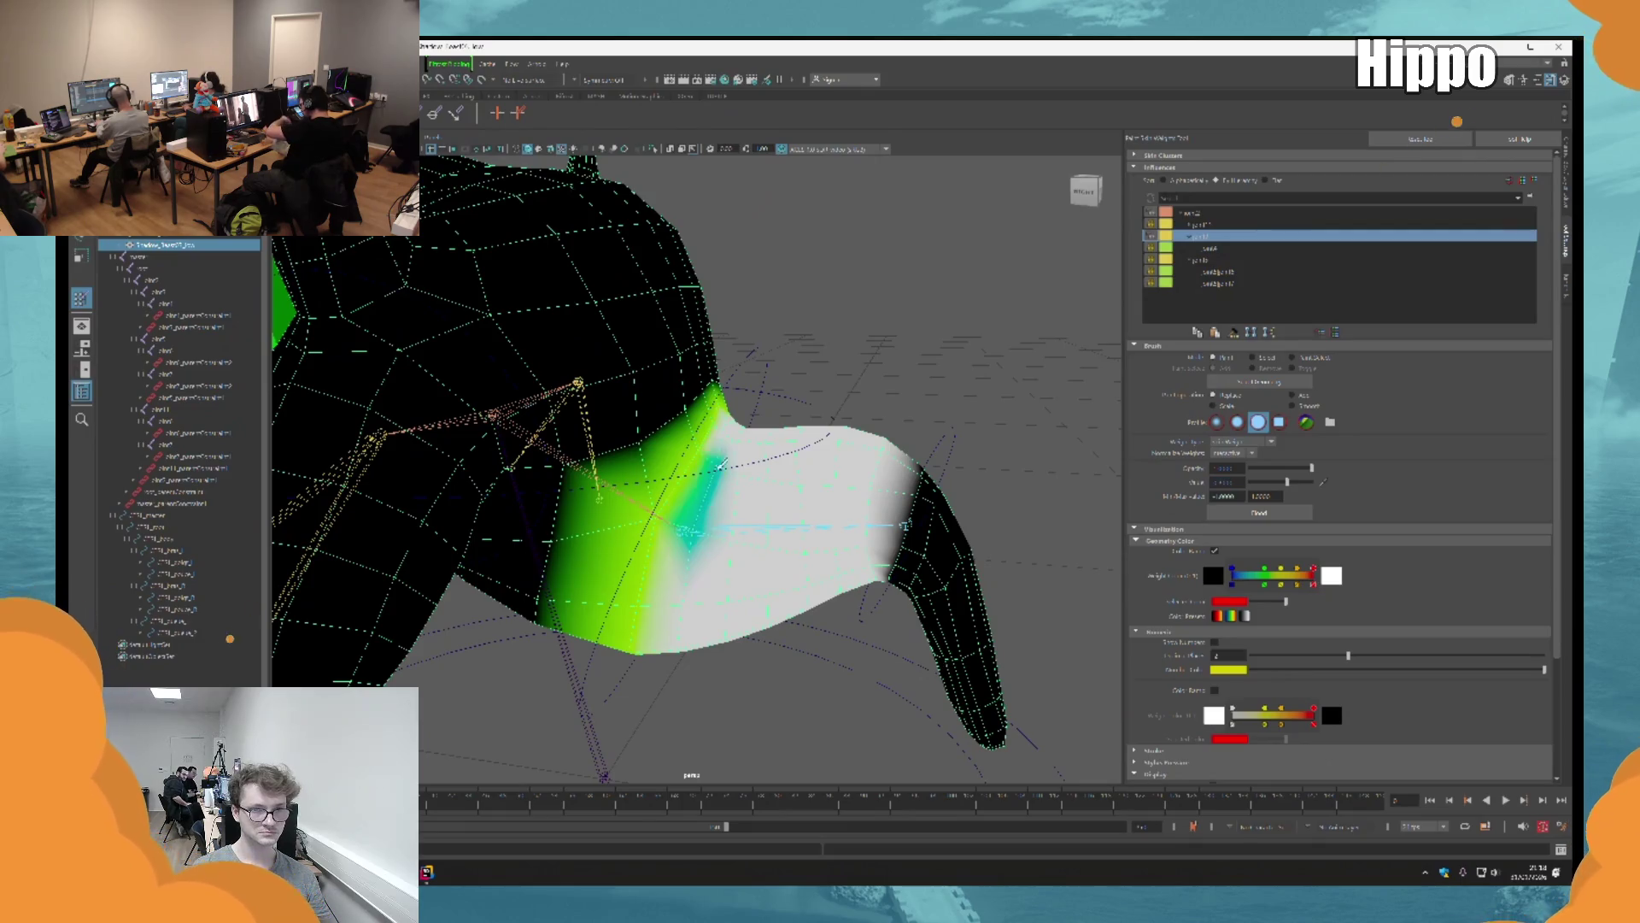
pyautogui.scroll(5, 709, 513)
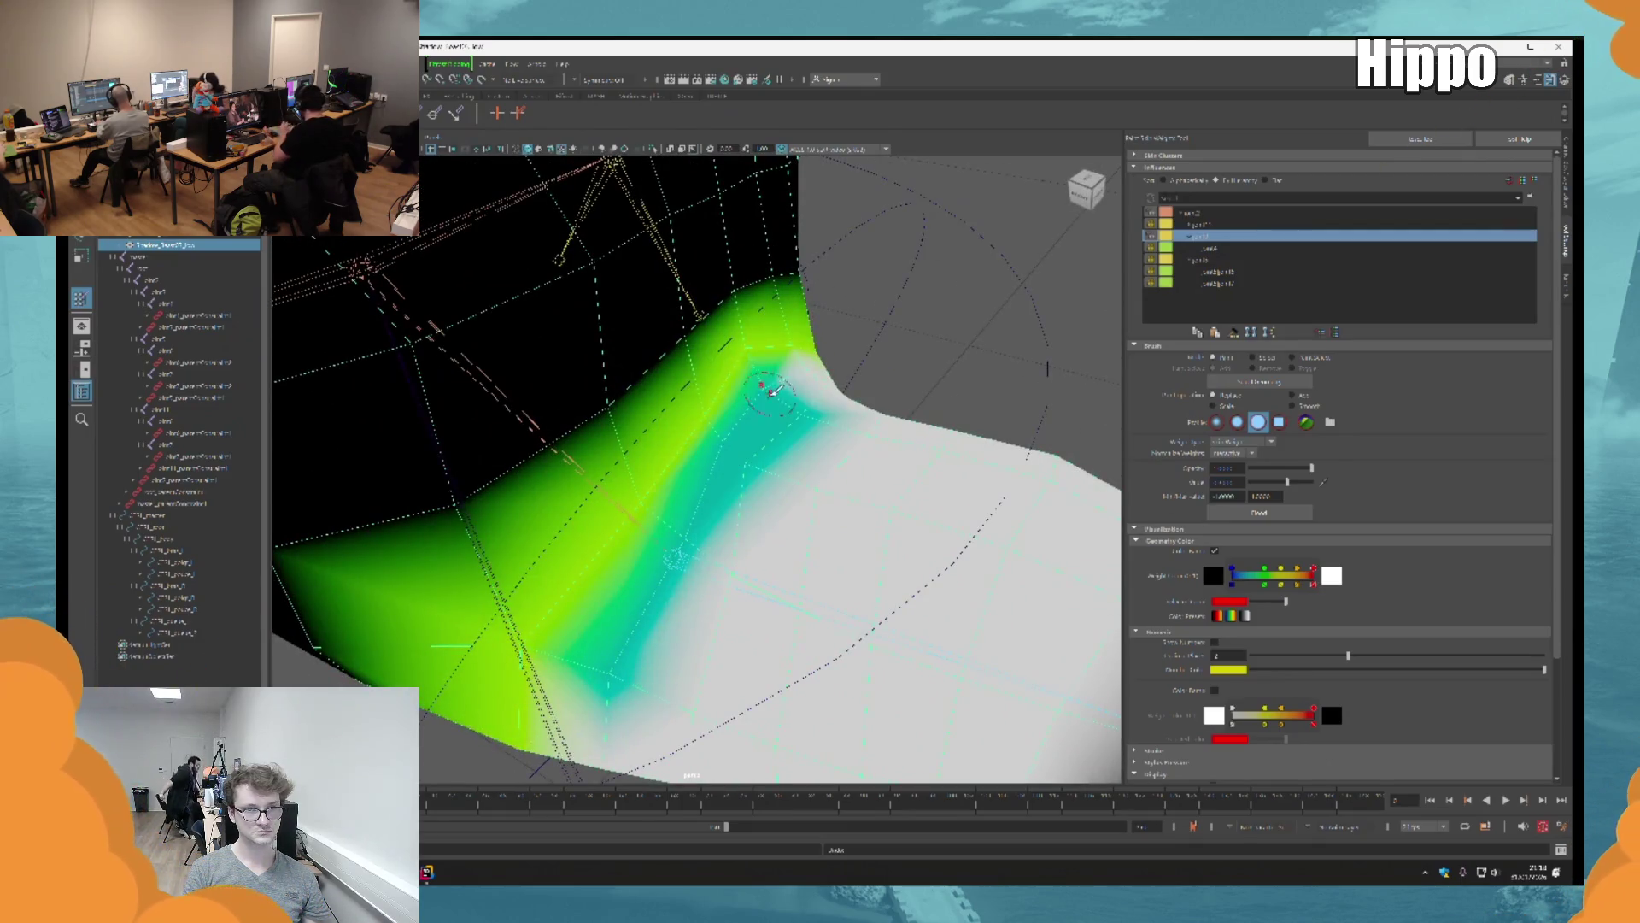
pyautogui.hotkey('ctrl', 'z')
pyautogui.hotkey('shift', 'z')
pyautogui.hotkey('ctrl', 'z')
pyautogui.hotkey('shift', 'z')
# Step: Blend stronger weight along the green edge and over the upper leg area
pyautogui.moveTo(756, 403); pyautogui.dragTo(770, 385)
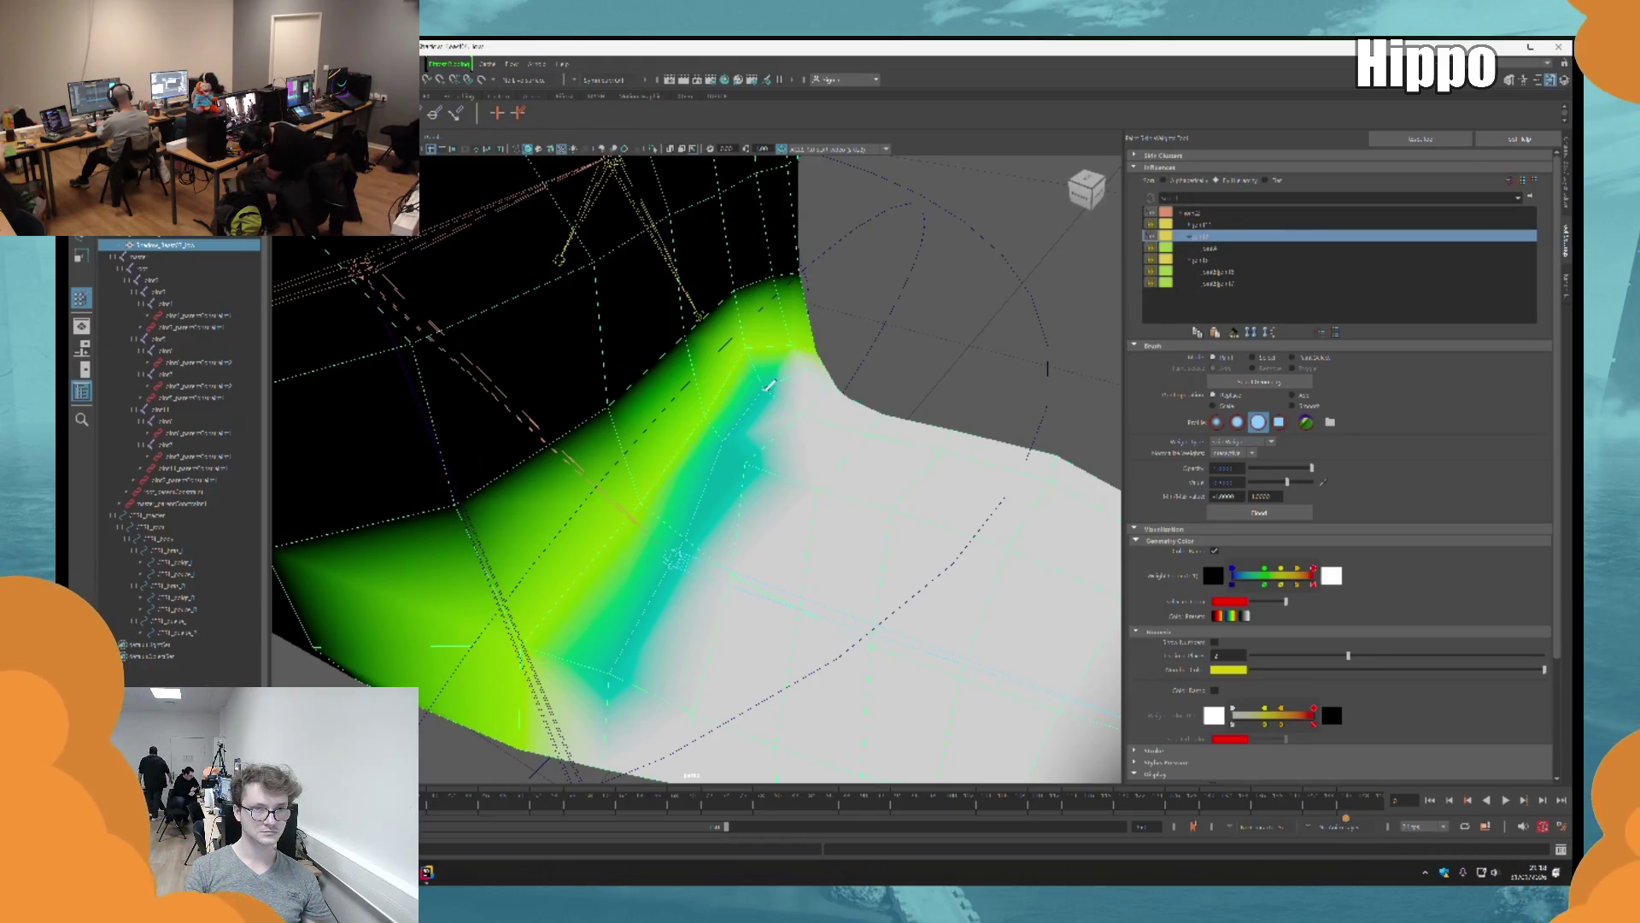
pyautogui.moveTo(771, 384)
pyautogui.keyDown('alt'); pyautogui.mouseDown()
pyautogui.moveTo(735, 427)
pyautogui.moveTo(769, 465)
pyautogui.moveTo(827, 623)
pyautogui.moveTo(869, 635)
pyautogui.moveTo(809, 465)
pyautogui.moveTo(752, 538)
pyautogui.moveTo(744, 517)
pyautogui.moveTo(726, 564)
pyautogui.moveTo(778, 331)
pyautogui.moveTo(794, 368)
pyautogui.moveTo(734, 397)
pyautogui.mouseUp(); pyautogui.keyUp('alt')
pyautogui.click(752, 539)
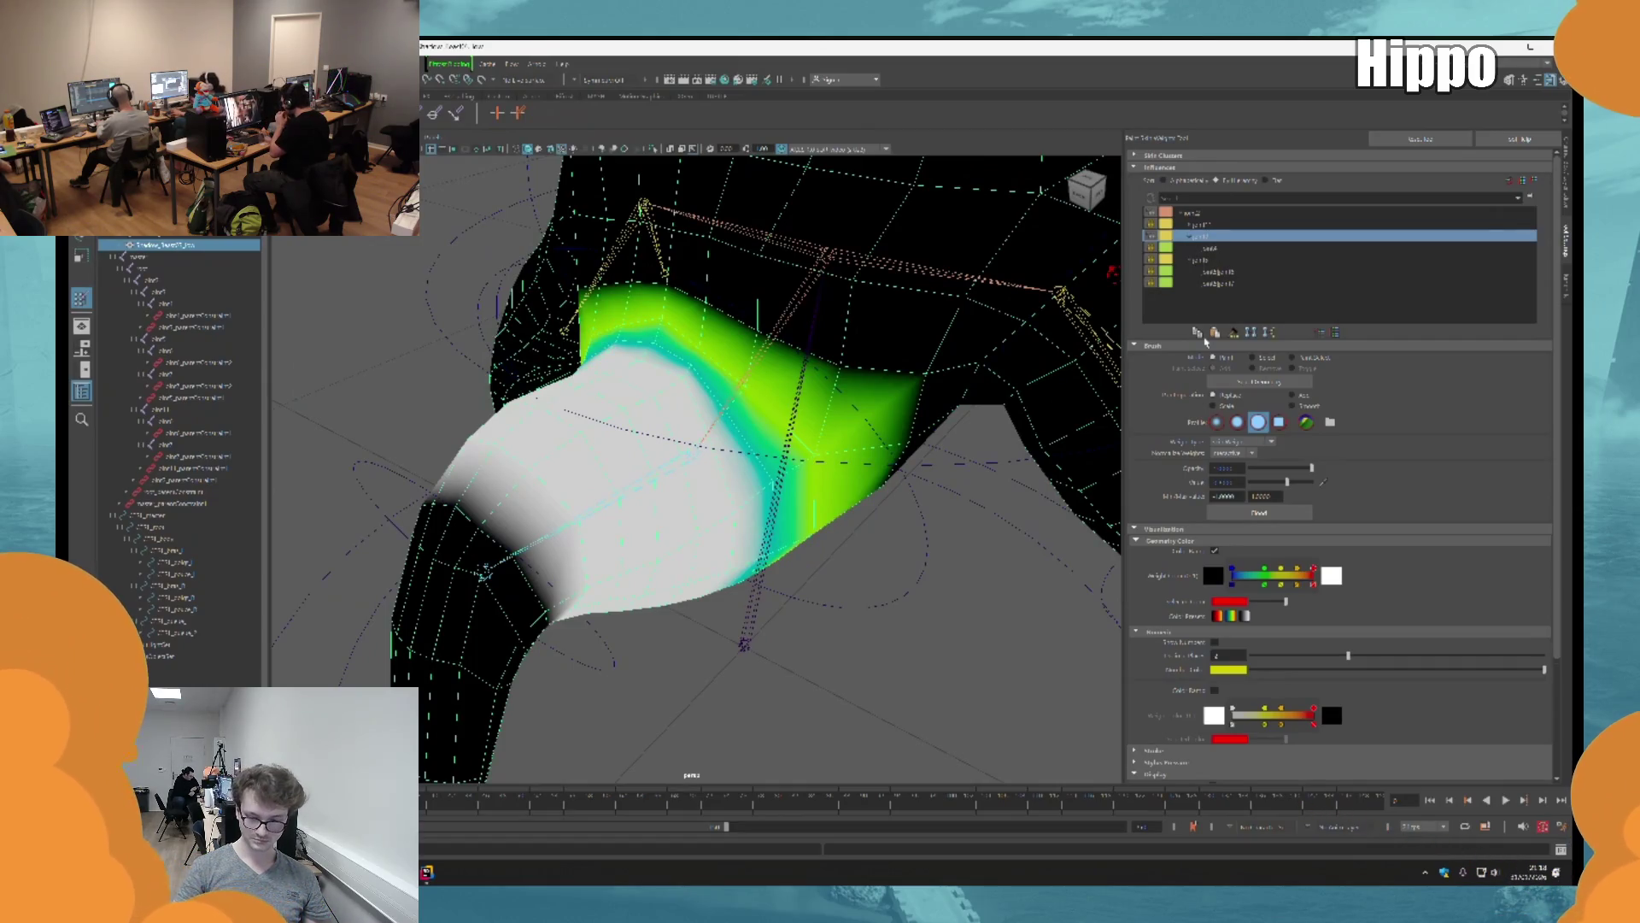
pyautogui.keyDown('alt'); pyautogui.moveTo(769, 384); pyautogui.dragTo(752, 367); pyautogui.keyUp('alt')
pyautogui.moveTo(820, 445)
pyautogui.mouseDown()
pyautogui.moveTo(880, 495)
pyautogui.moveTo(778, 343)
pyautogui.moveTo(858, 504)
pyautogui.moveTo(752, 461)
pyautogui.moveTo(666, 359)
pyautogui.moveTo(812, 384)
pyautogui.mouseUp()
pyautogui.moveTo(812, 384)
pyautogui.keyDown('alt'); pyautogui.mouseDown()
pyautogui.moveTo(555, 556)
pyautogui.moveTo(525, 607)
pyautogui.mouseUp(); pyautogui.keyUp('alt')
pyautogui.moveTo(590, 388)
pyautogui.mouseDown()
pyautogui.moveTo(547, 513)
pyautogui.moveTo(615, 359)
pyautogui.moveTo(683, 401)
pyautogui.moveTo(649, 384)
pyautogui.mouseUp()
pyautogui.moveTo(649, 385)
pyautogui.mouseDown()
pyautogui.moveTo(752, 359)
pyautogui.moveTo(556, 445)
pyautogui.moveTo(734, 410)
pyautogui.moveTo(773, 427)
pyautogui.mouseUp()
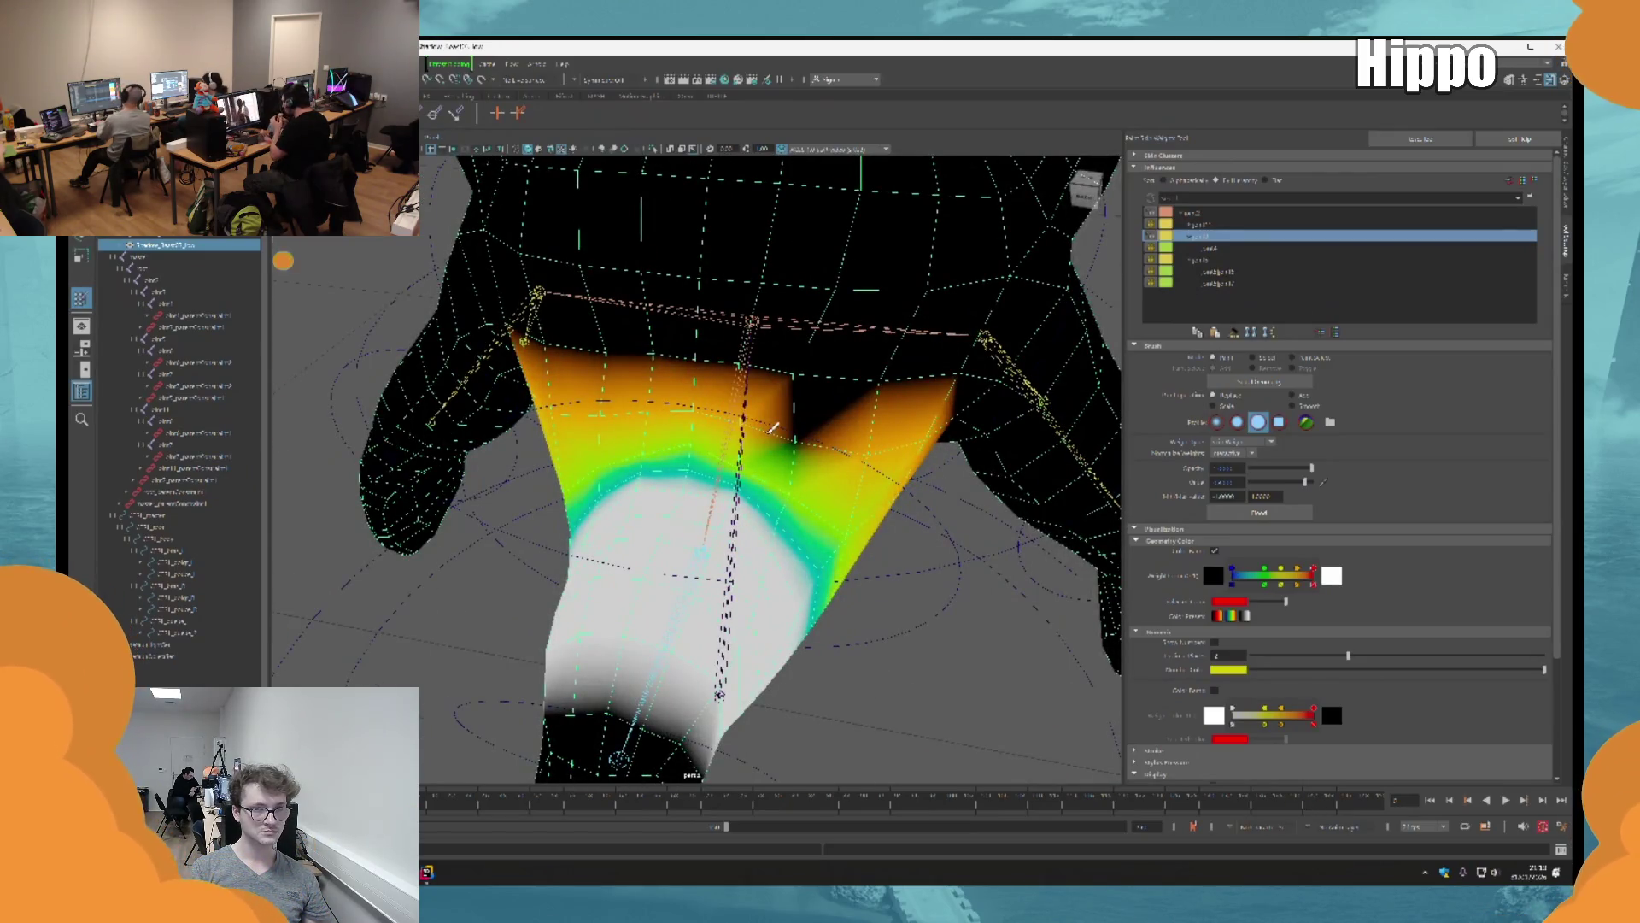
# Step: Swing the leg control to test the deformation, then reselect the body mesh
pyautogui.press('e')
pyautogui.moveTo(650, 512)
pyautogui.mouseDown()
pyautogui.moveTo(666, 448)
pyautogui.moveTo(750, 476)
pyautogui.moveTo(655, 463)
pyautogui.moveTo(761, 500)
pyautogui.moveTo(694, 509)
pyautogui.moveTo(705, 579)
pyautogui.moveTo(727, 444)
pyautogui.mouseUp()
pyautogui.press('q')
pyautogui.press('e')
pyautogui.press('q')
pyautogui.click(769, 513)
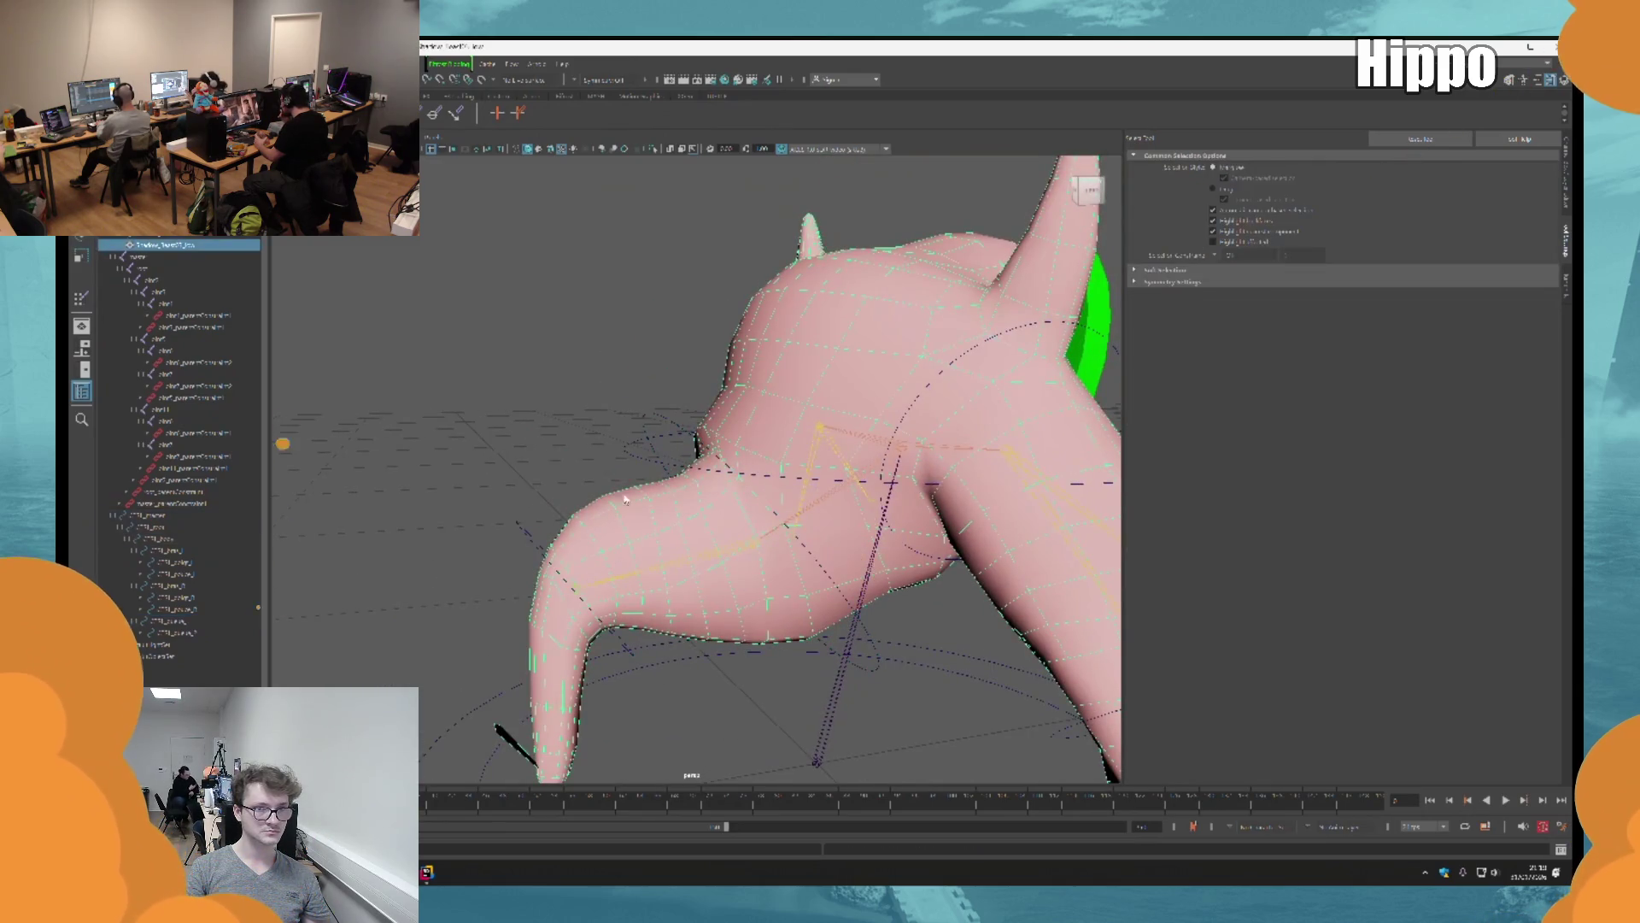
# Step: Clear the brush value and paint the limb's orange upper band down toward green
pyautogui.click(80, 297)
pyautogui.scroll(5, 777, 487)
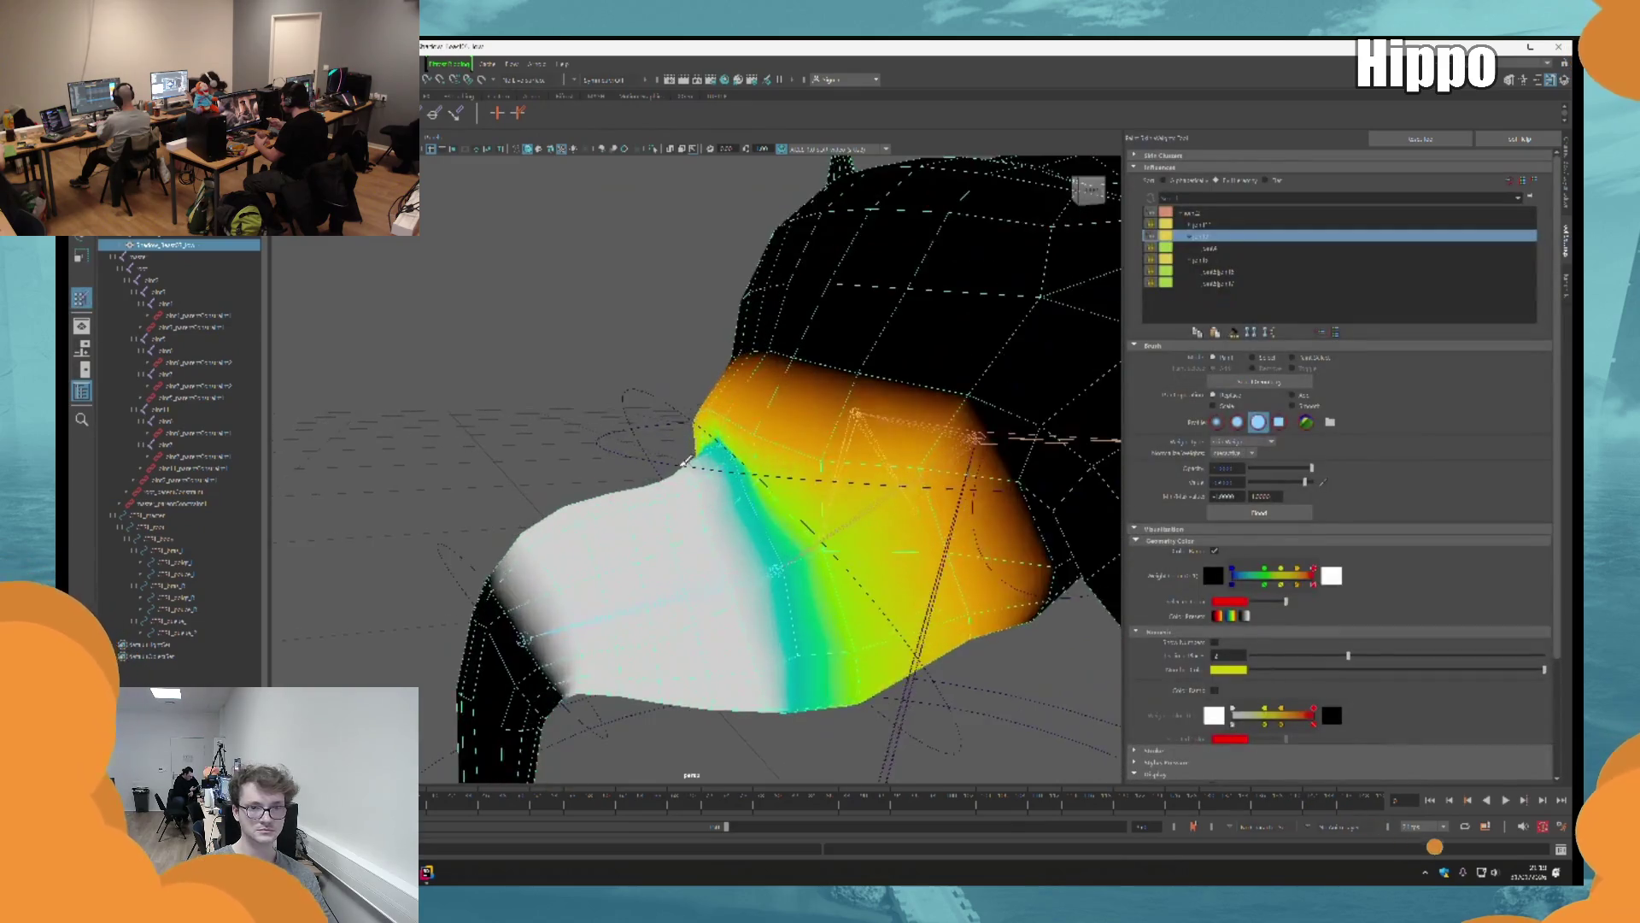
pyautogui.keyDown('alt'); pyautogui.moveTo(776, 488); pyautogui.dragTo(801, 480); pyautogui.keyUp('alt')
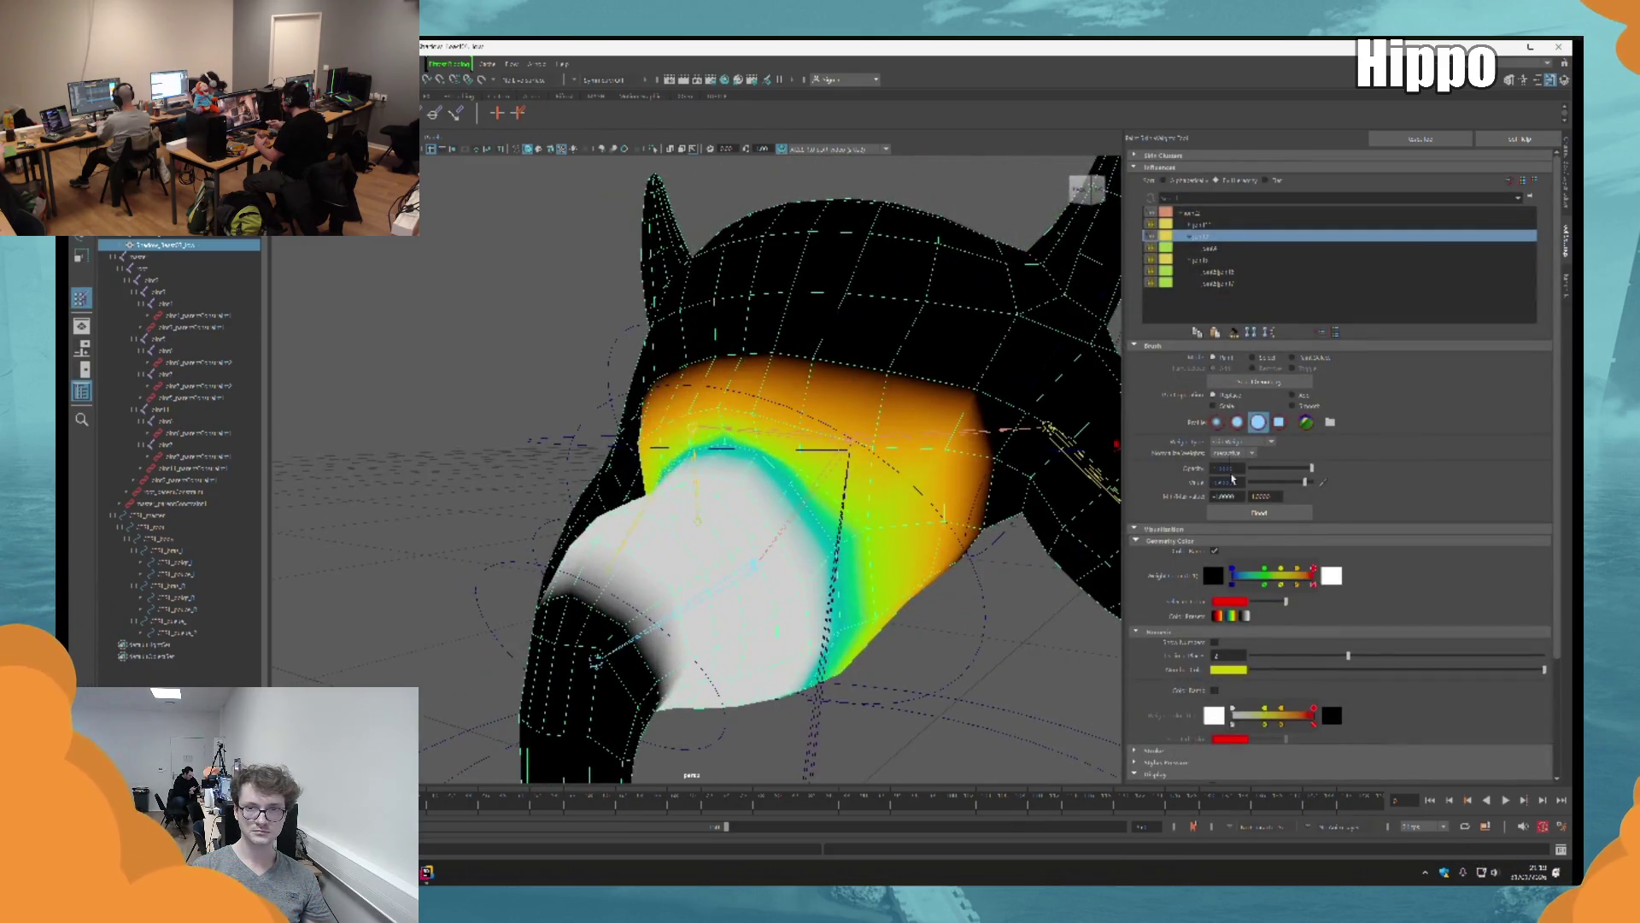
pyautogui.press('BackSpace')
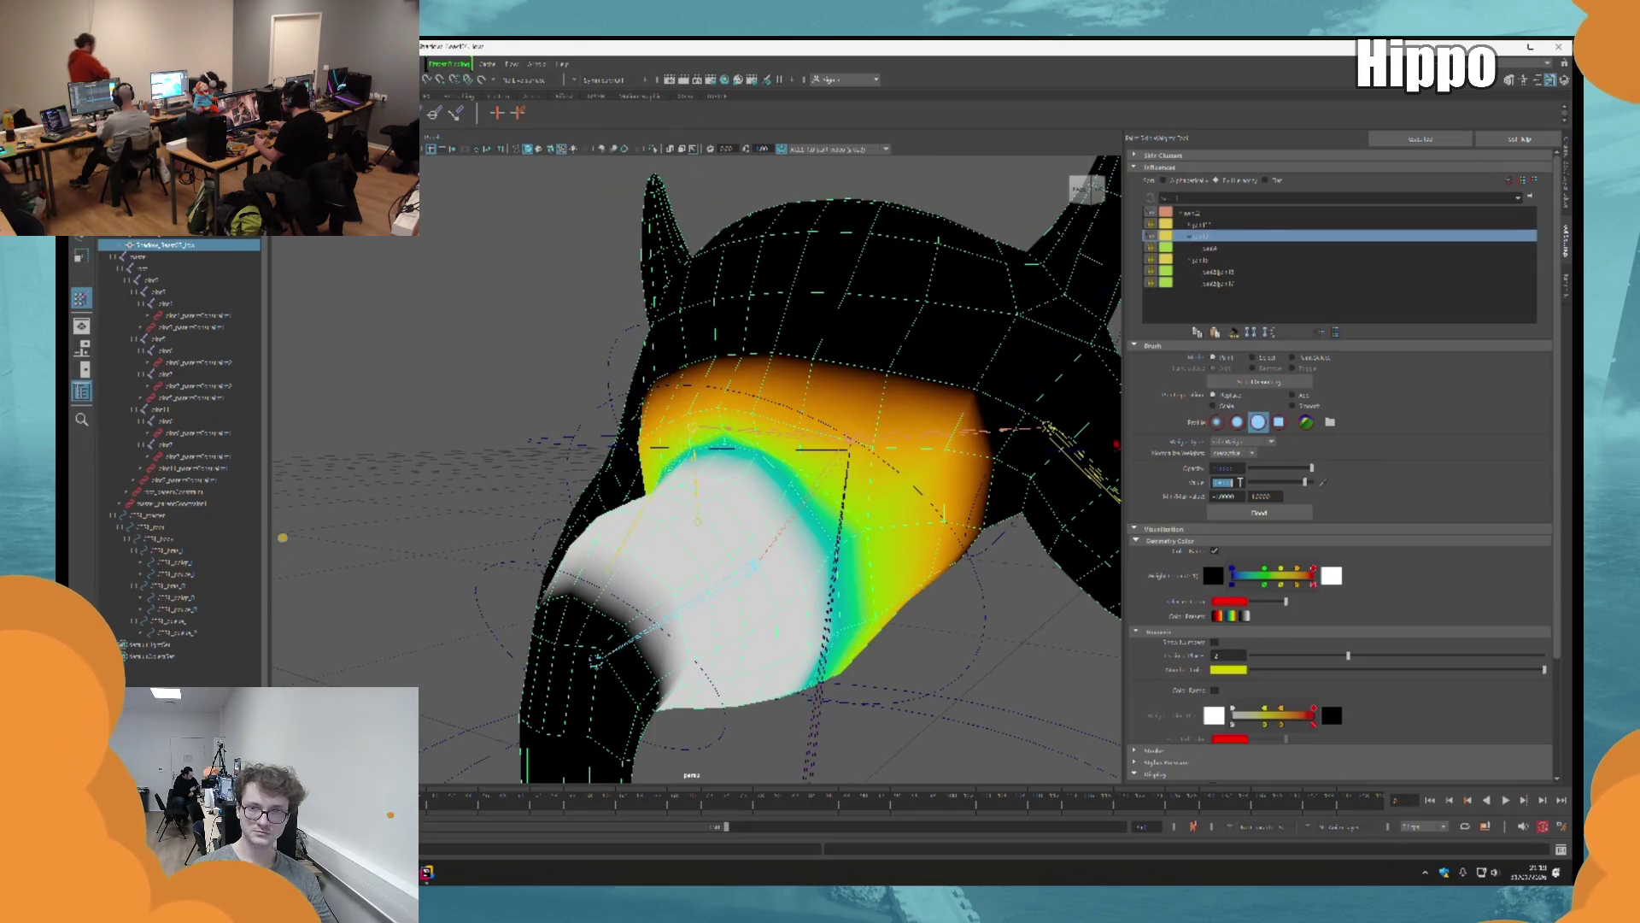
pyautogui.moveTo(871, 453)
pyautogui.mouseDown()
pyautogui.moveTo(820, 410)
pyautogui.moveTo(726, 398)
pyautogui.mouseUp()
pyautogui.keyDown('alt'); pyautogui.moveTo(726, 398); pyautogui.dragTo(748, 416); pyautogui.keyUp('alt')
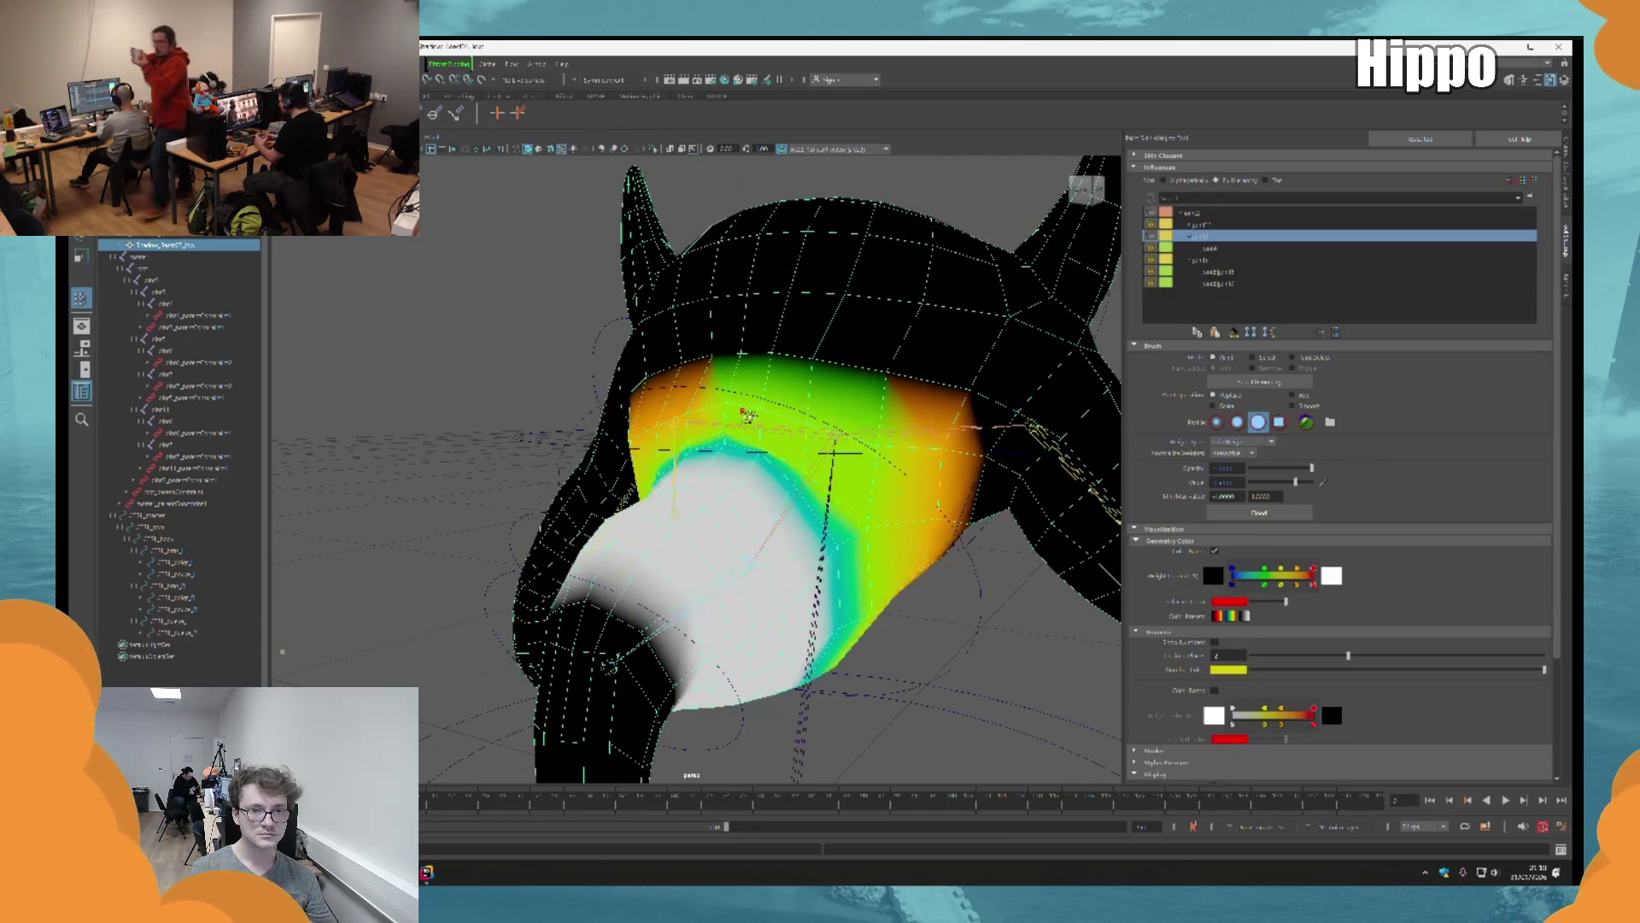
pyautogui.keyDown('alt'); pyautogui.moveTo(747, 416); pyautogui.dragTo(769, 410); pyautogui.keyUp('alt')
# Step: Enter a lower brush weight value and paint a softer band across the upper weights
pyautogui.doubleClick(1230, 483)
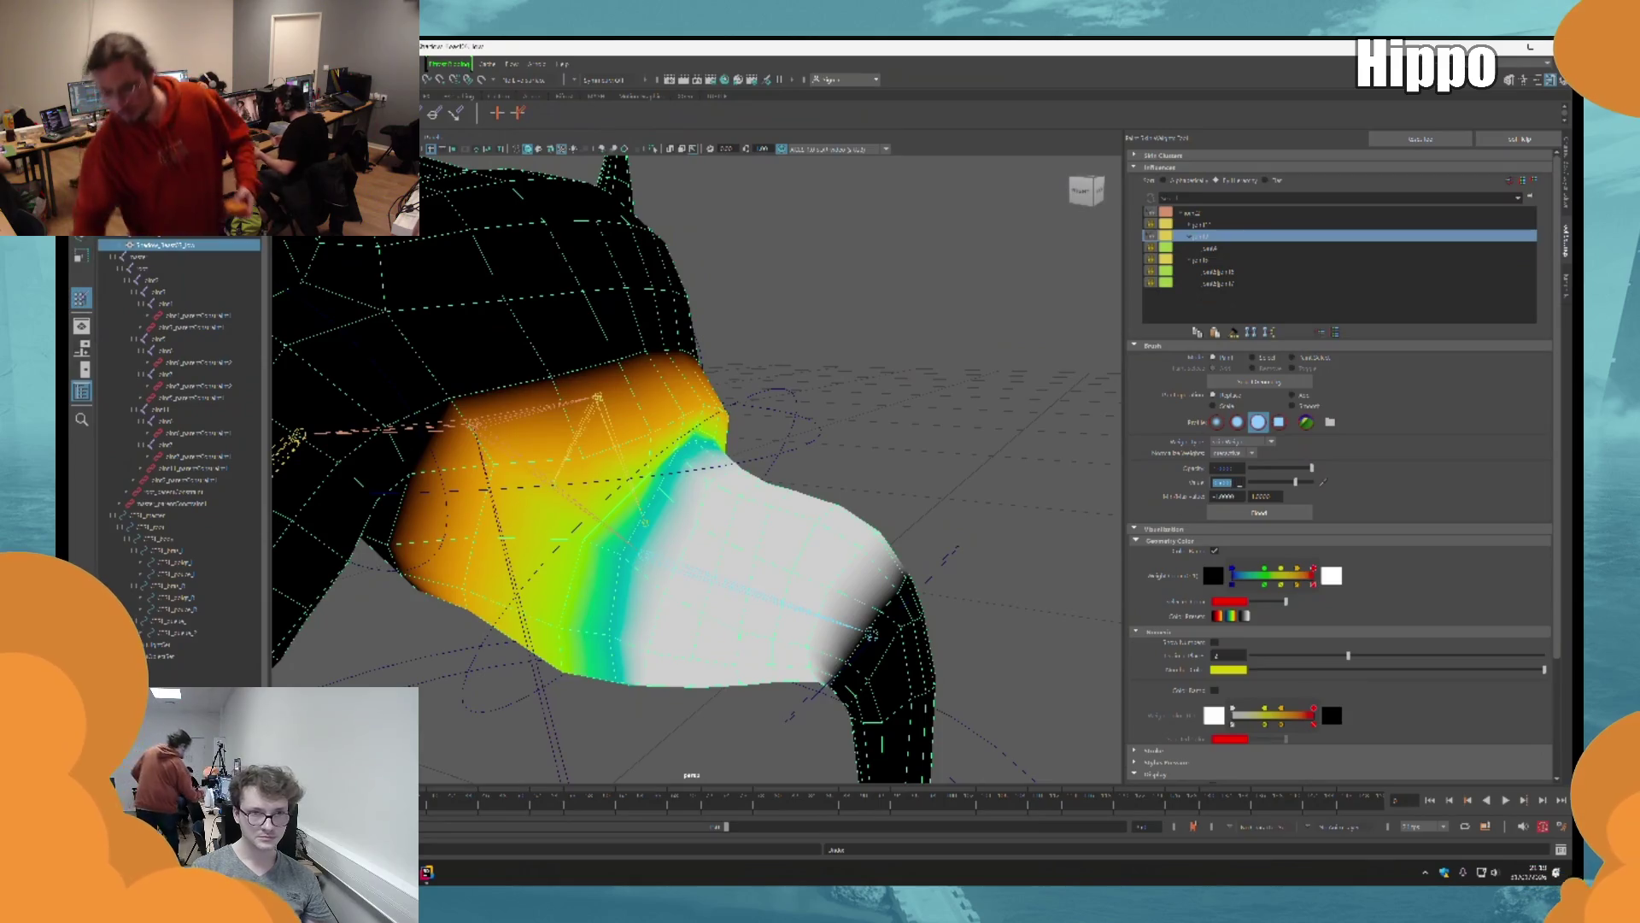
pyautogui.press('Tab')
pyautogui.press('Return')
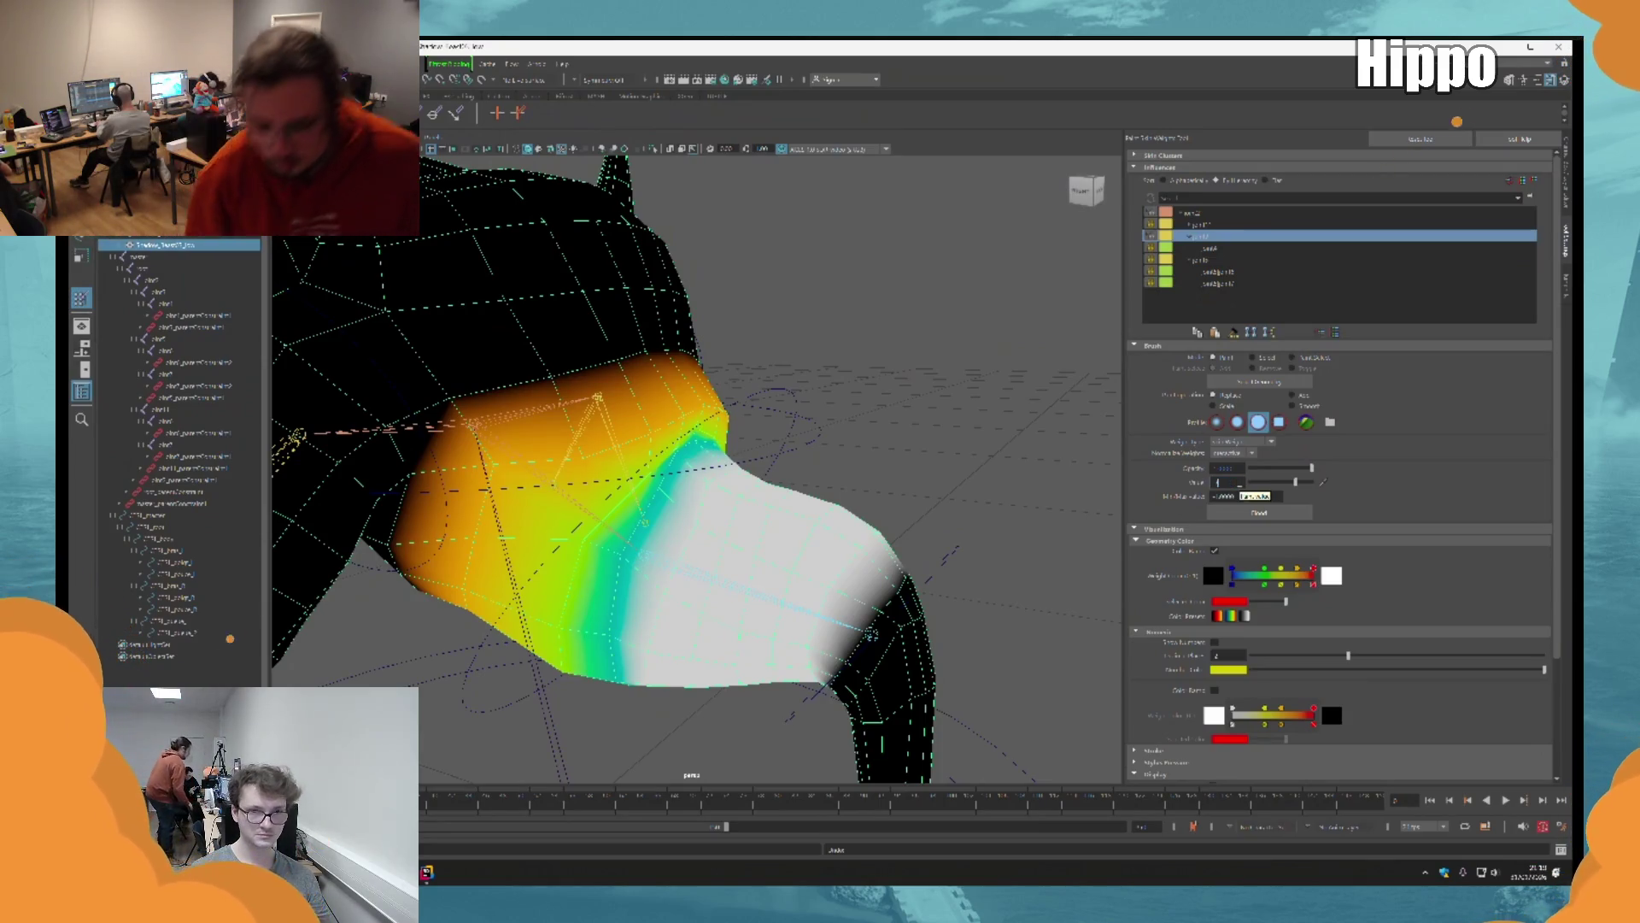
pyautogui.moveTo(590, 444)
pyautogui.mouseDown()
pyautogui.moveTo(716, 402)
pyautogui.moveTo(823, 423)
pyautogui.moveTo(857, 397)
pyautogui.mouseUp()
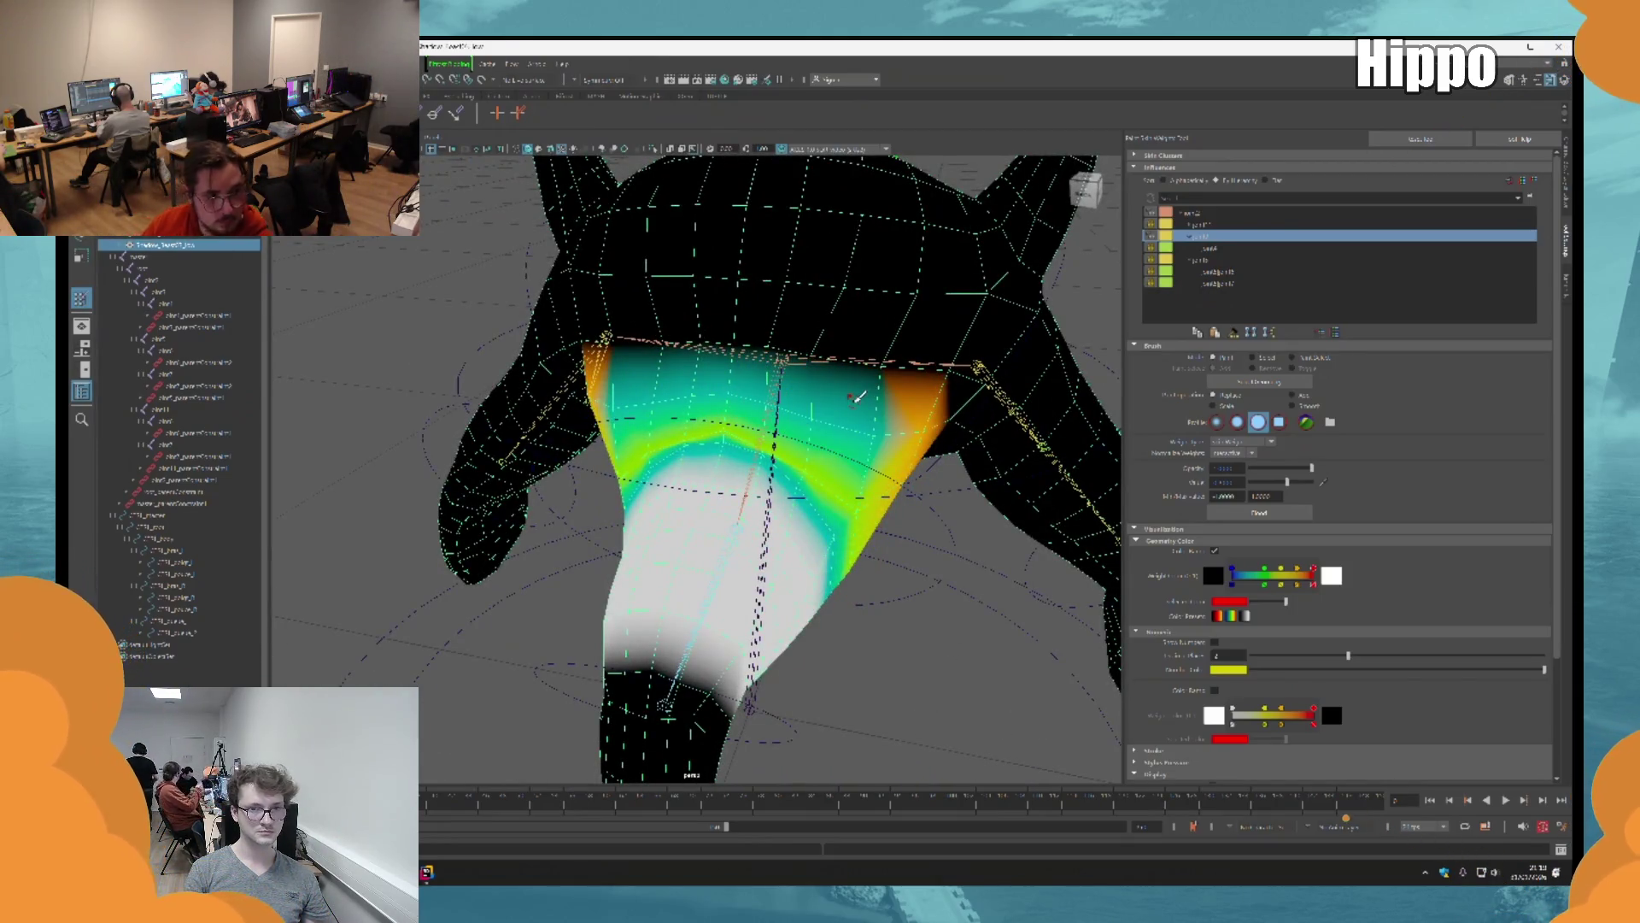
pyautogui.moveTo(857, 397)
pyautogui.keyDown('alt'); pyautogui.mouseDown()
pyautogui.moveTo(698, 434)
pyautogui.moveTo(769, 412)
pyautogui.moveTo(915, 432)
pyautogui.moveTo(549, 500)
pyautogui.moveTo(673, 411)
pyautogui.moveTo(779, 285)
pyautogui.moveTo(545, 397)
pyautogui.moveTo(628, 517)
pyautogui.mouseUp(); pyautogui.keyUp('alt')
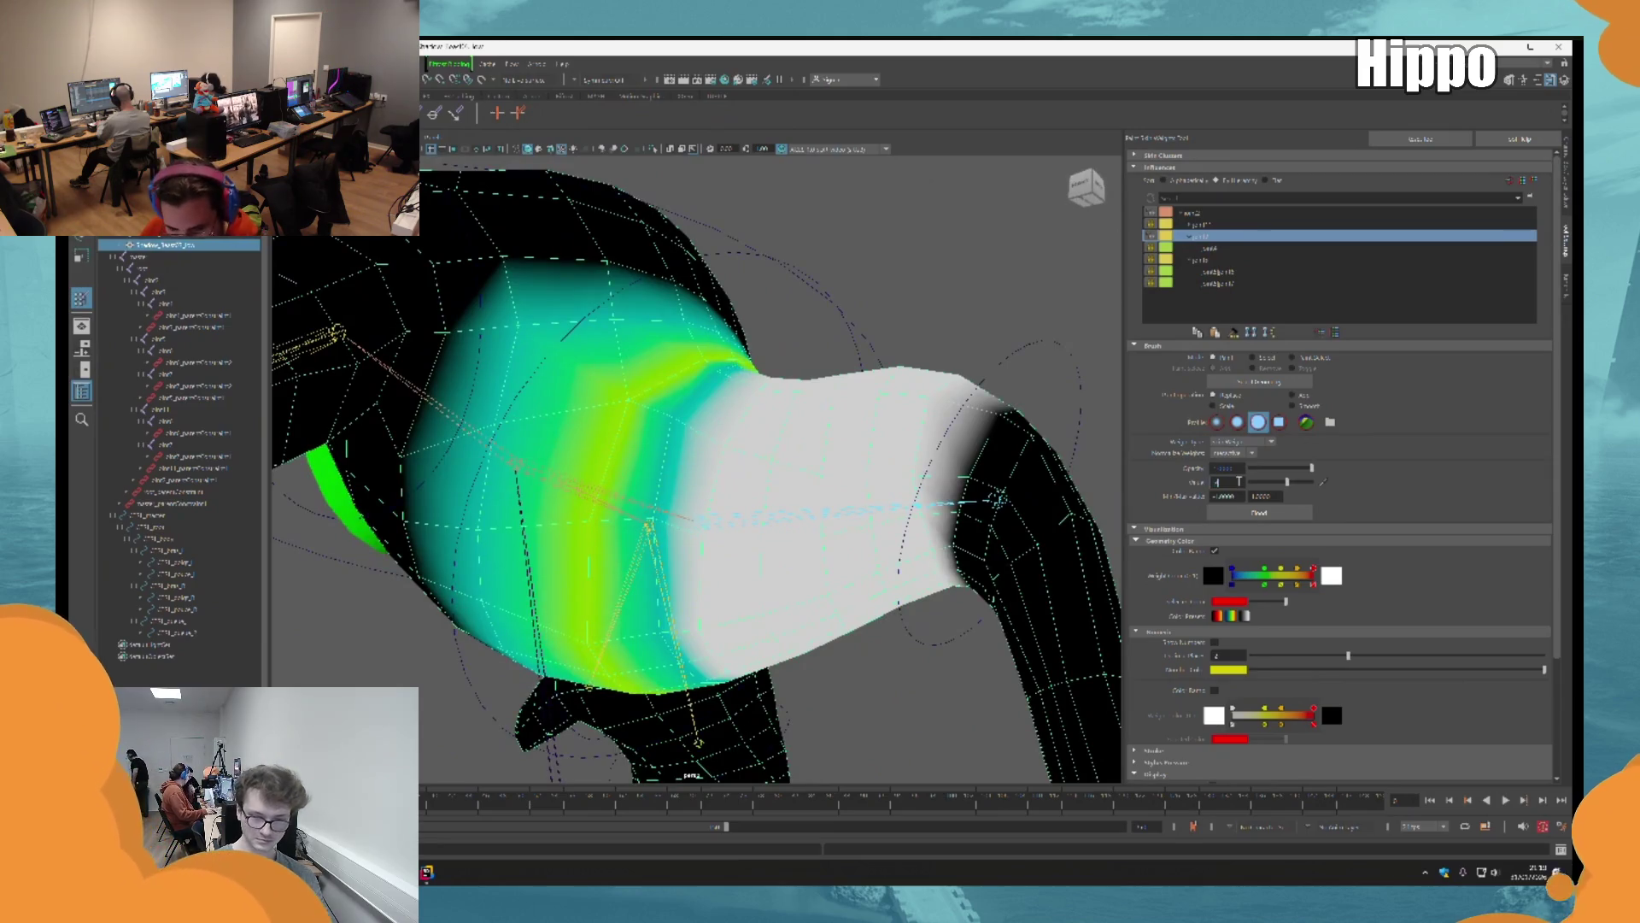
pyautogui.moveTo(667, 447)
pyautogui.keyDown('alt'); pyautogui.mouseDown()
pyautogui.moveTo(699, 472)
pyautogui.moveTo(769, 458)
pyautogui.moveTo(729, 501)
pyautogui.moveTo(722, 408)
pyautogui.mouseUp(); pyautogui.keyUp('alt')
# Step: Undo and redo recent weight strokes, settling on the green weight result
pyautogui.hotkey('ctrl', 'z')
pyautogui.hotkey('shift', 'z')
pyautogui.hotkey('ctrl', 'z')
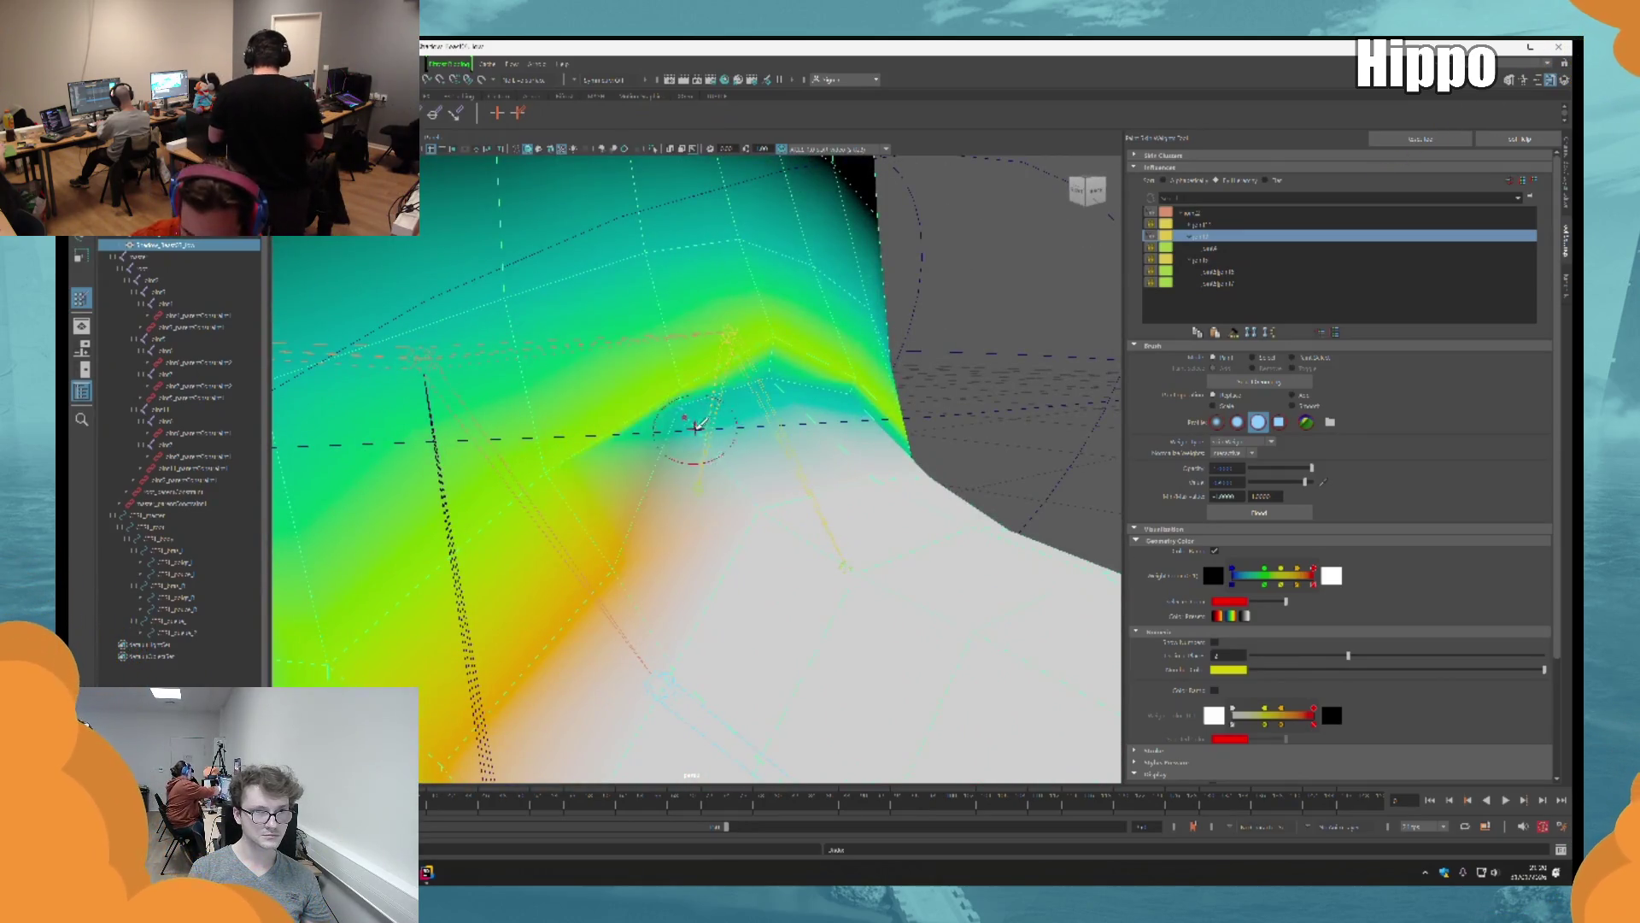
pyautogui.hotkey('shift', 'z')
pyautogui.hotkey('ctrl', 'z')
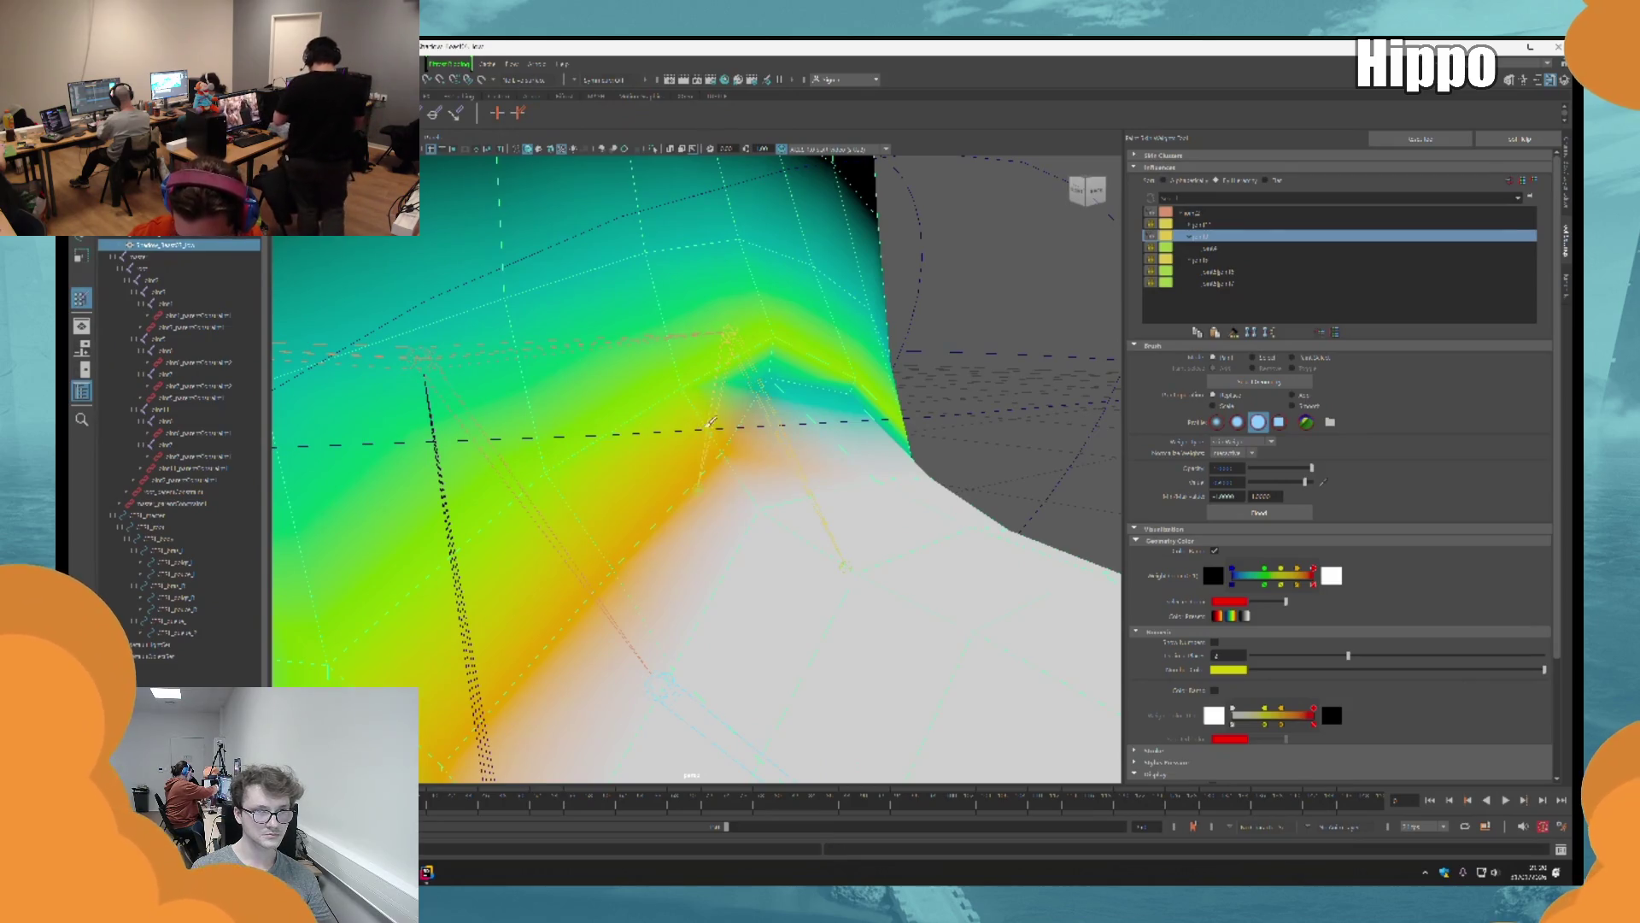
# Step: Inspect the painted limb, then select its control curve for rotating
pyautogui.keyDown('alt'); pyautogui.moveTo(777, 384); pyautogui.dragTo(670, 487); pyautogui.keyUp('alt')
pyautogui.moveTo(781, 594)
pyautogui.keyDown('alt'); pyautogui.mouseDown()
pyautogui.moveTo(665, 545)
pyautogui.moveTo(679, 461)
pyautogui.mouseUp(); pyautogui.keyUp('alt')
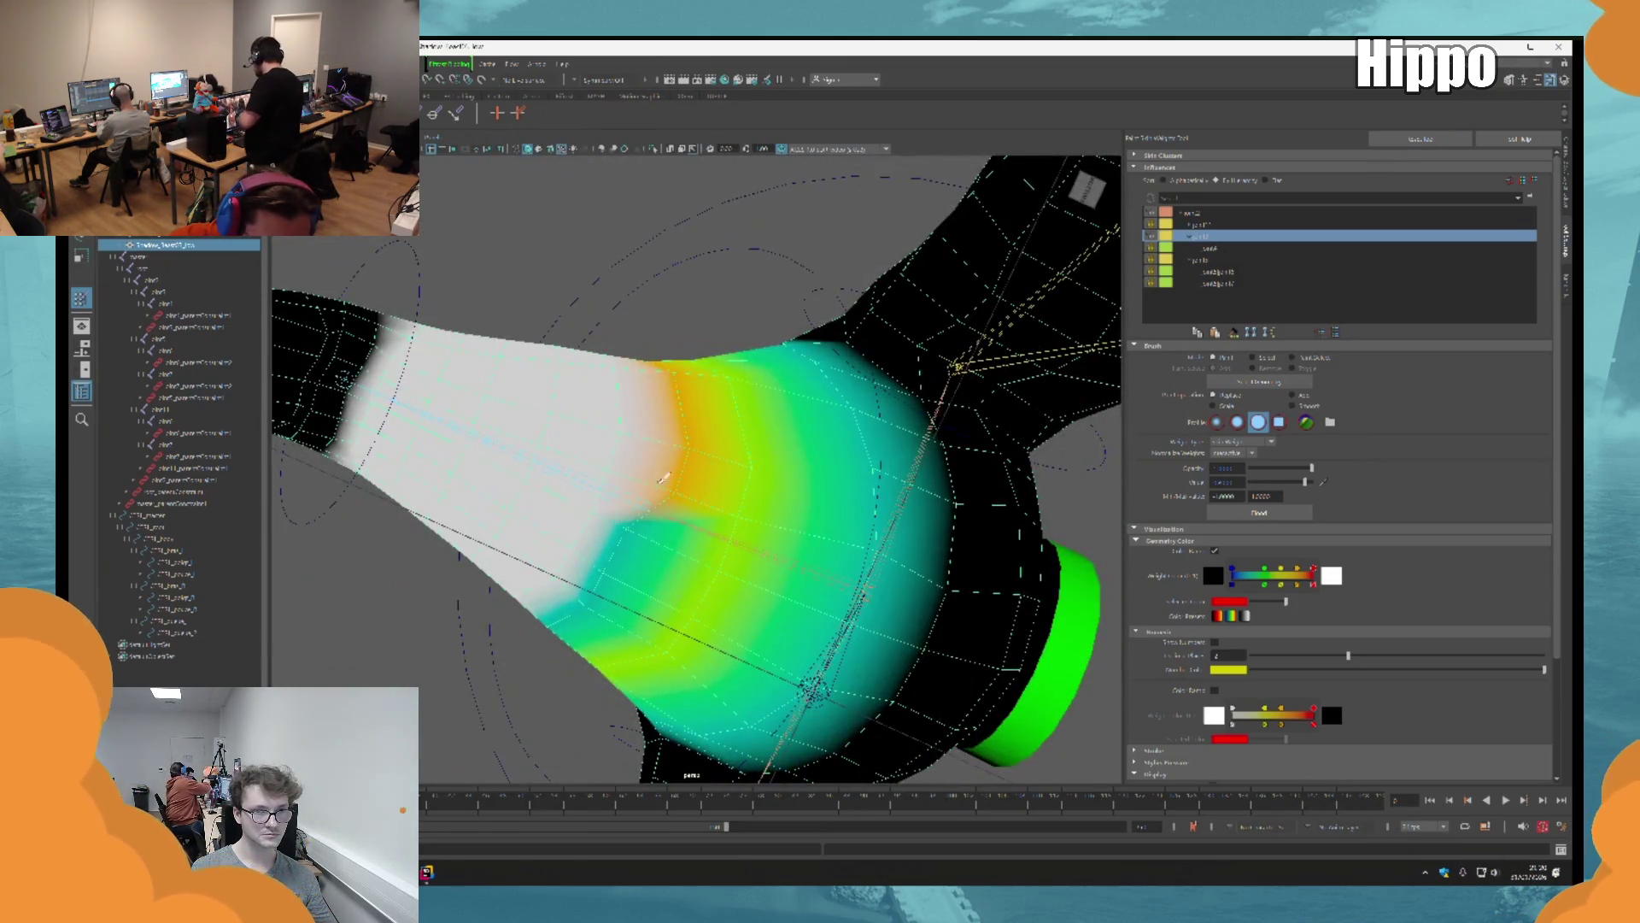
pyautogui.moveTo(613, 585)
pyautogui.keyDown('alt'); pyautogui.mouseDown()
pyautogui.moveTo(682, 355)
pyautogui.moveTo(672, 370)
pyautogui.moveTo(718, 305)
pyautogui.moveTo(813, 495)
pyautogui.moveTo(751, 520)
pyautogui.moveTo(743, 568)
pyautogui.moveTo(752, 523)
pyautogui.moveTo(709, 466)
pyautogui.moveTo(751, 567)
pyautogui.moveTo(739, 549)
pyautogui.mouseUp(); pyautogui.keyUp('alt')
pyautogui.press('q')
pyautogui.click(803, 399)
pyautogui.press('e')
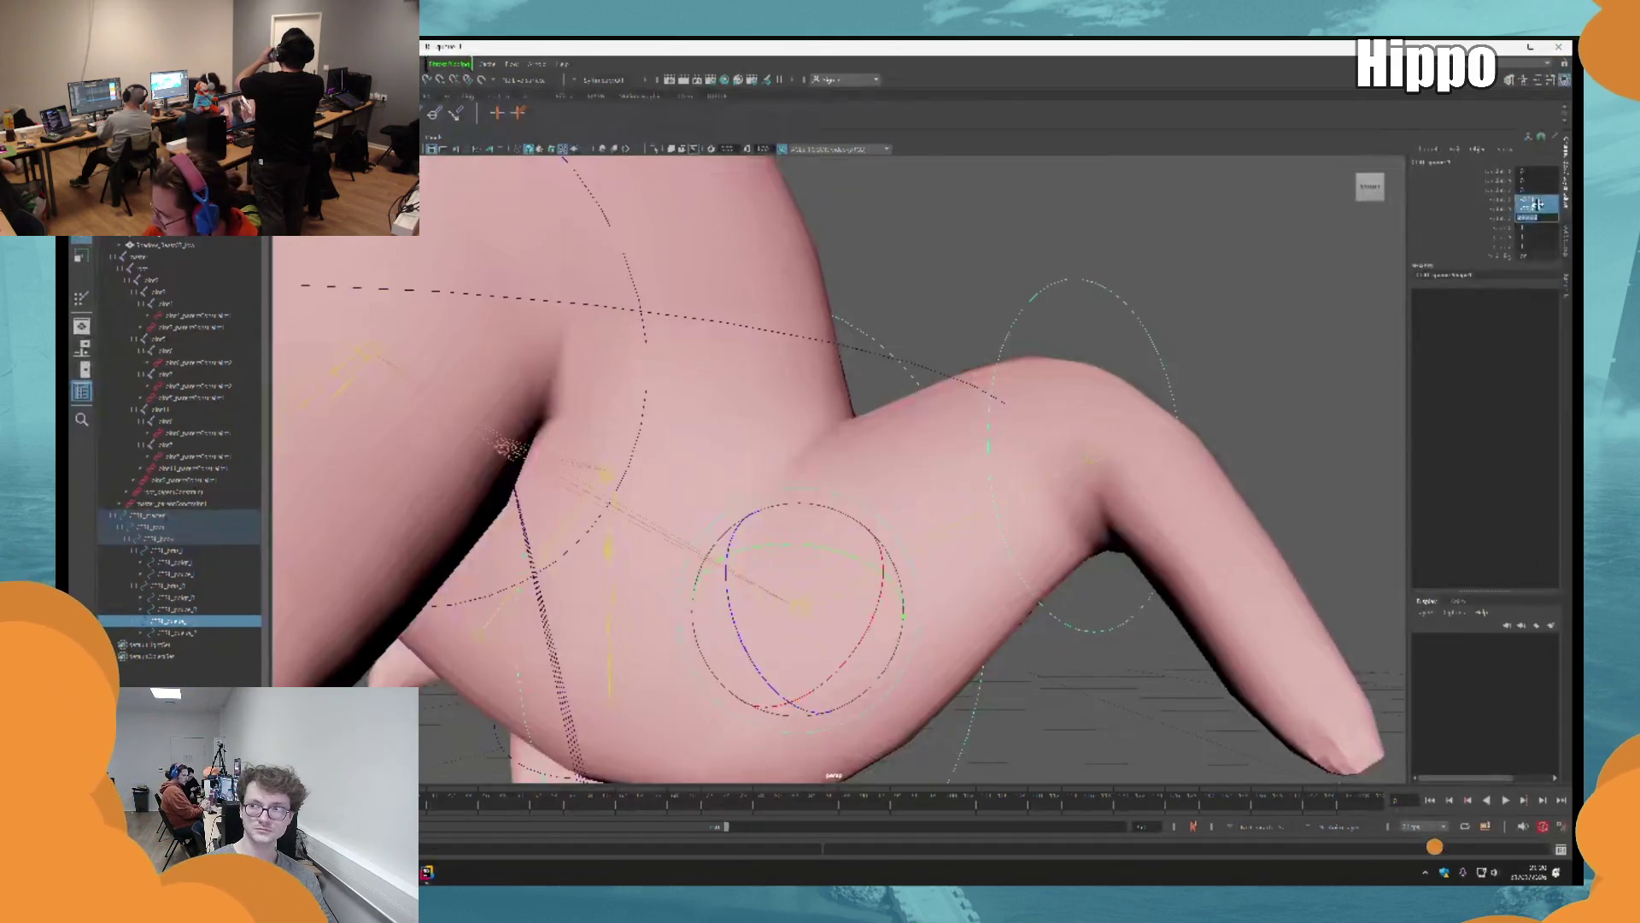
# Step: Select the creature's mesh and orient the view onto the arm
pyautogui.hotkey('ctrl', 'a')
pyautogui.keyDown('alt'); pyautogui.moveTo(974, 365); pyautogui.dragTo(649, 504); pyautogui.keyUp('alt')
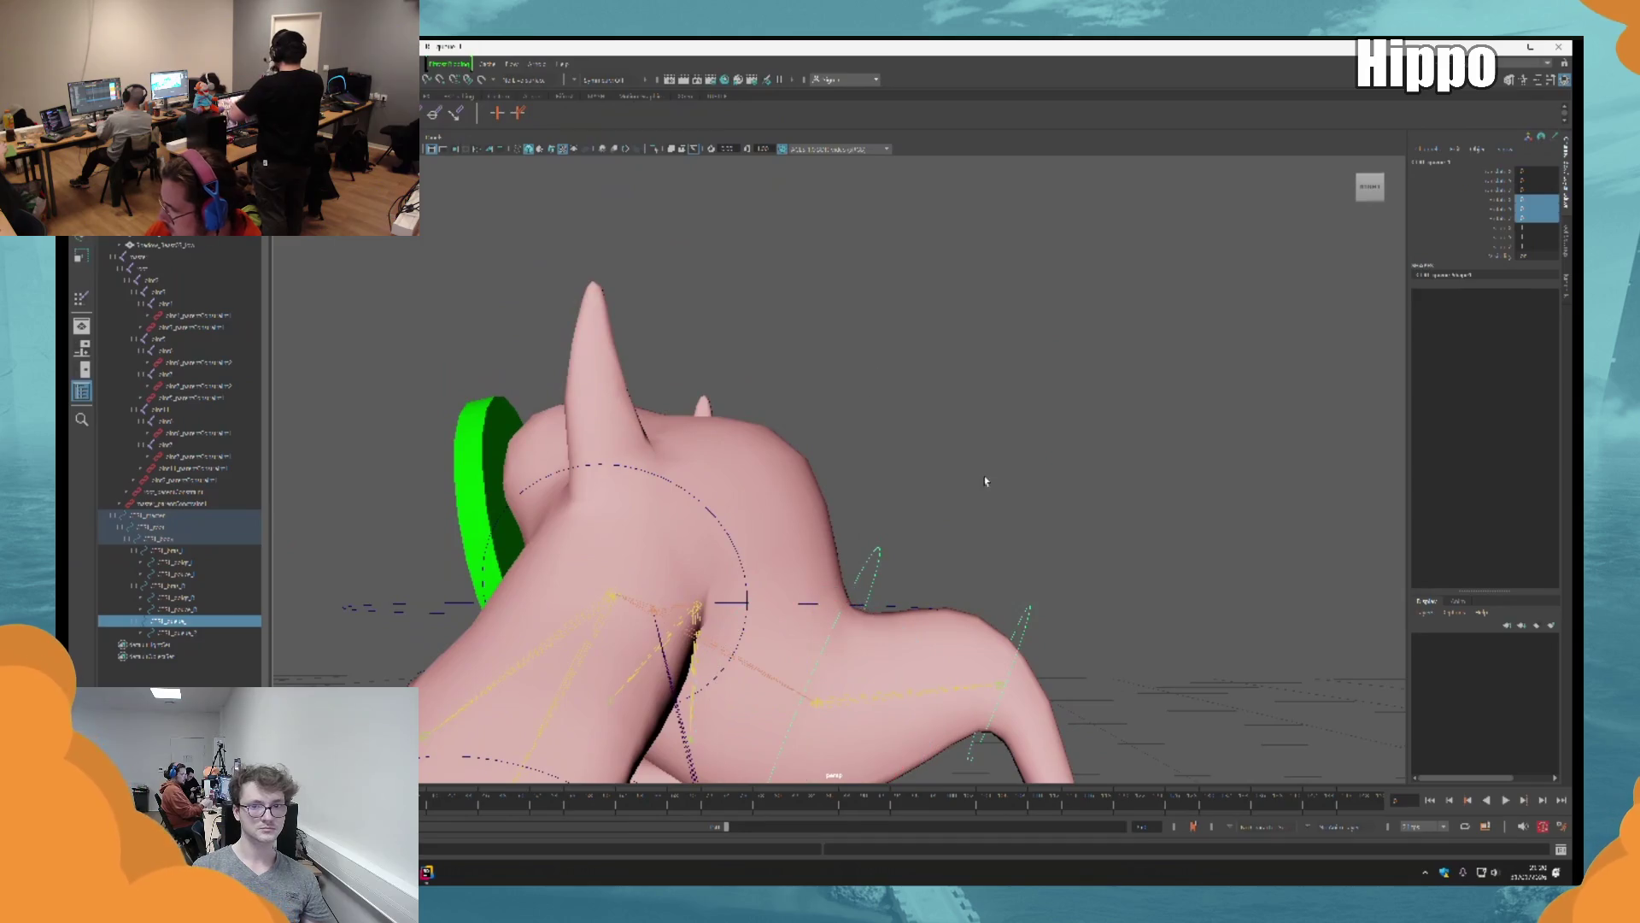
pyautogui.click(985, 475)
pyautogui.keyDown('alt'); pyautogui.moveTo(985, 476); pyautogui.dragTo(921, 384); pyautogui.keyUp('alt')
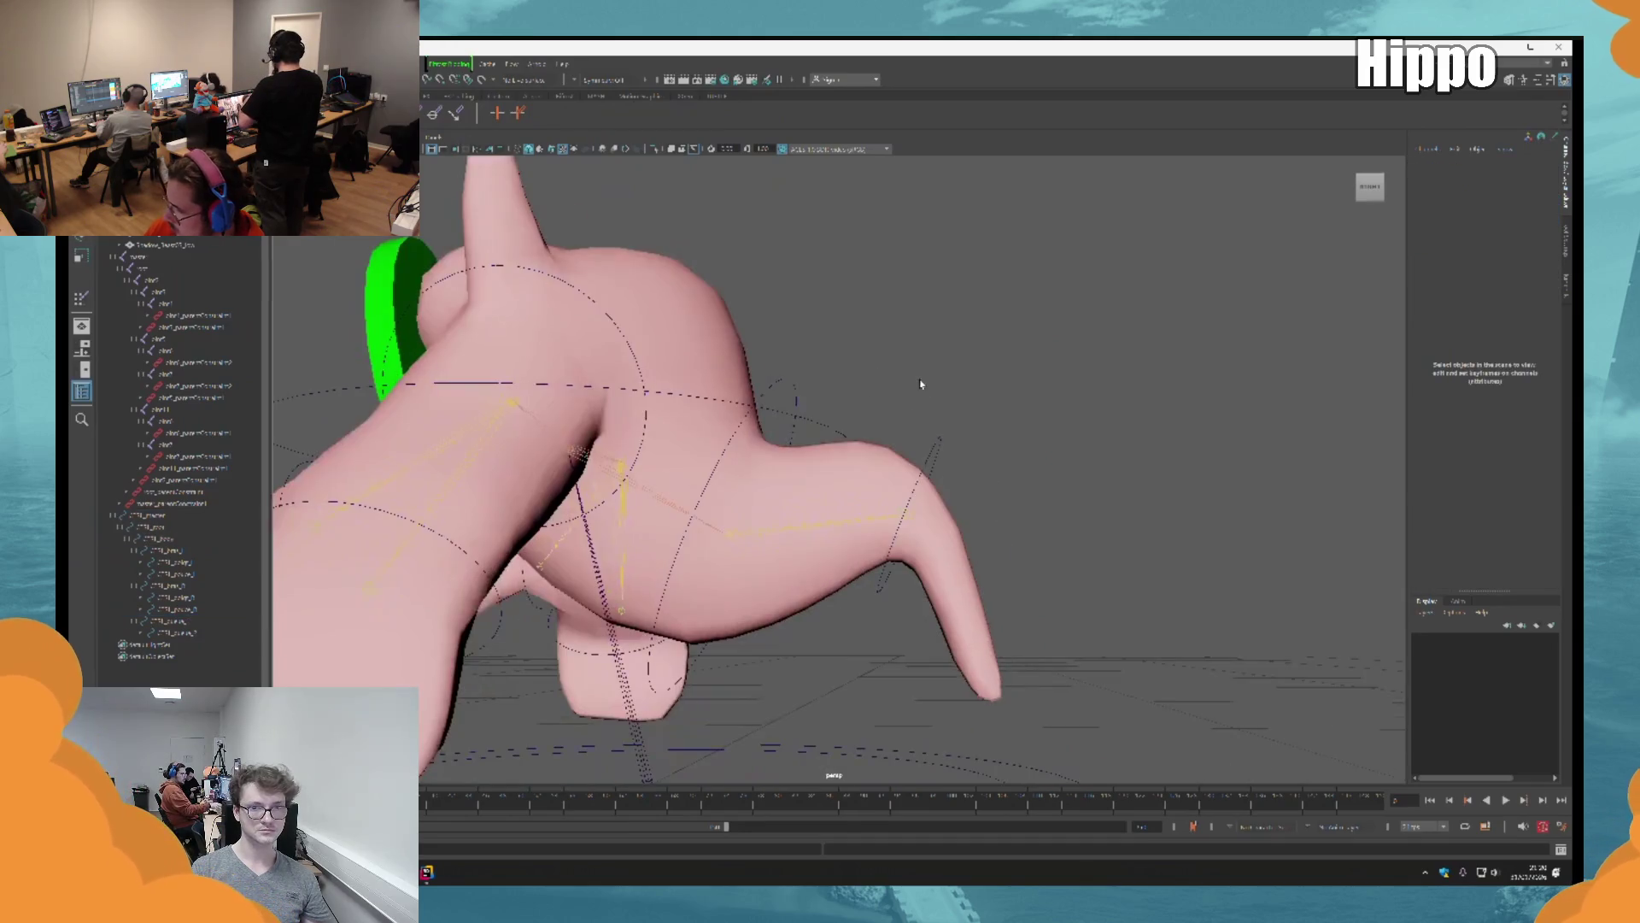
pyautogui.click(882, 479)
pyautogui.moveTo(883, 479); pyautogui.dragTo(1182, 385, button='right')
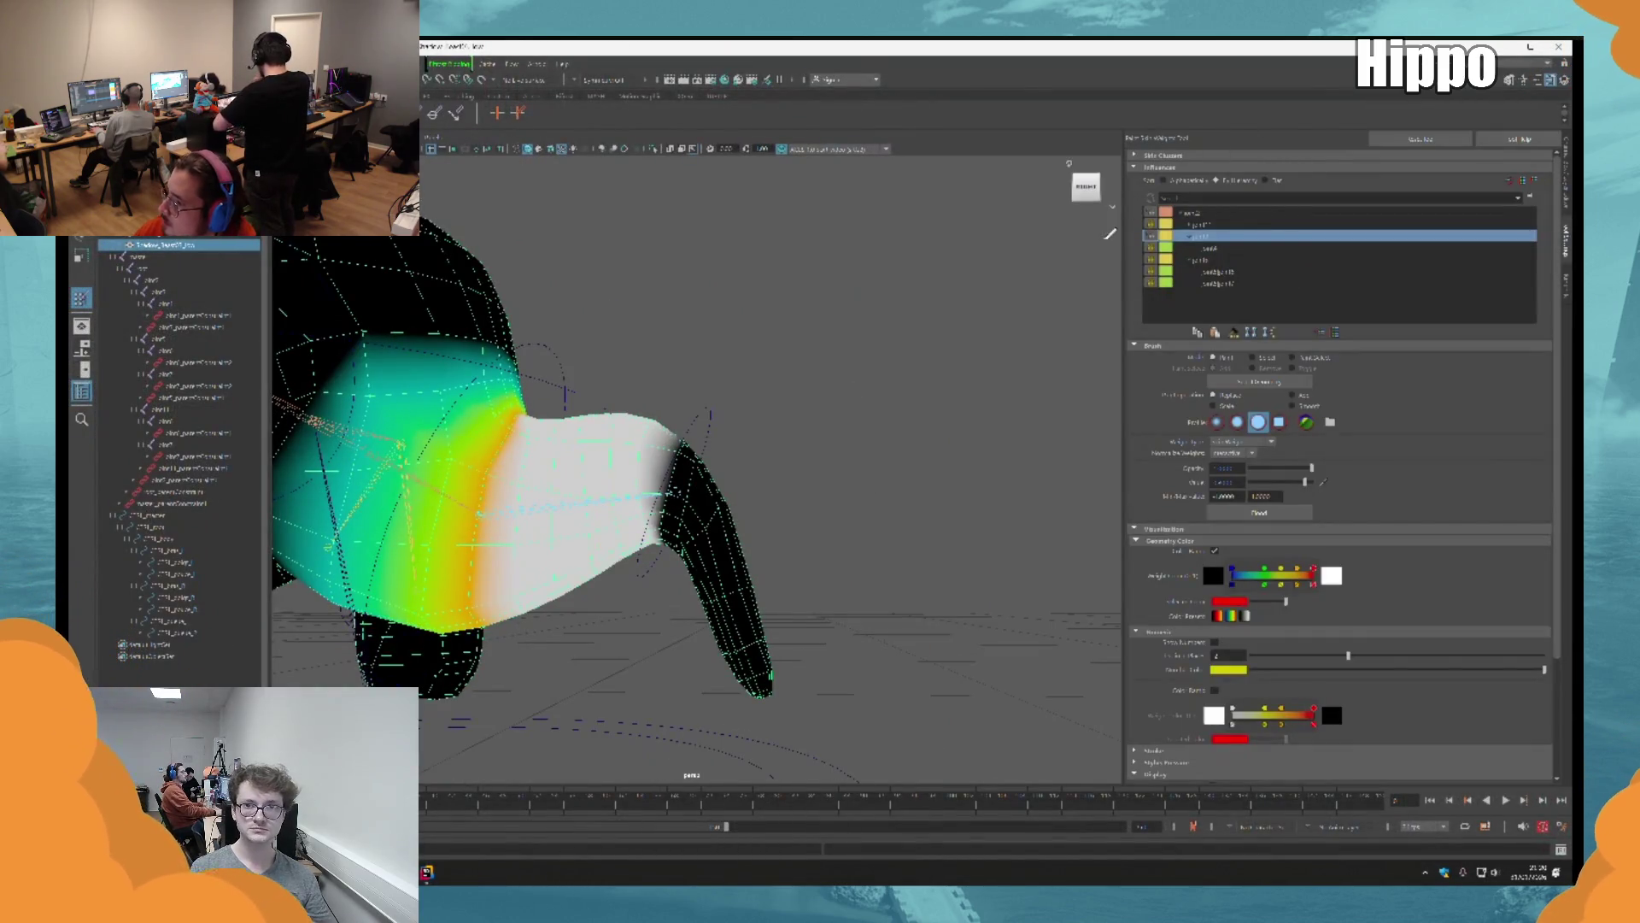
# Step: Paint joint4 weight across the shoulder and strengthen it around the arm band
pyautogui.click(1151, 252)
pyautogui.scroll(5, 670, 549)
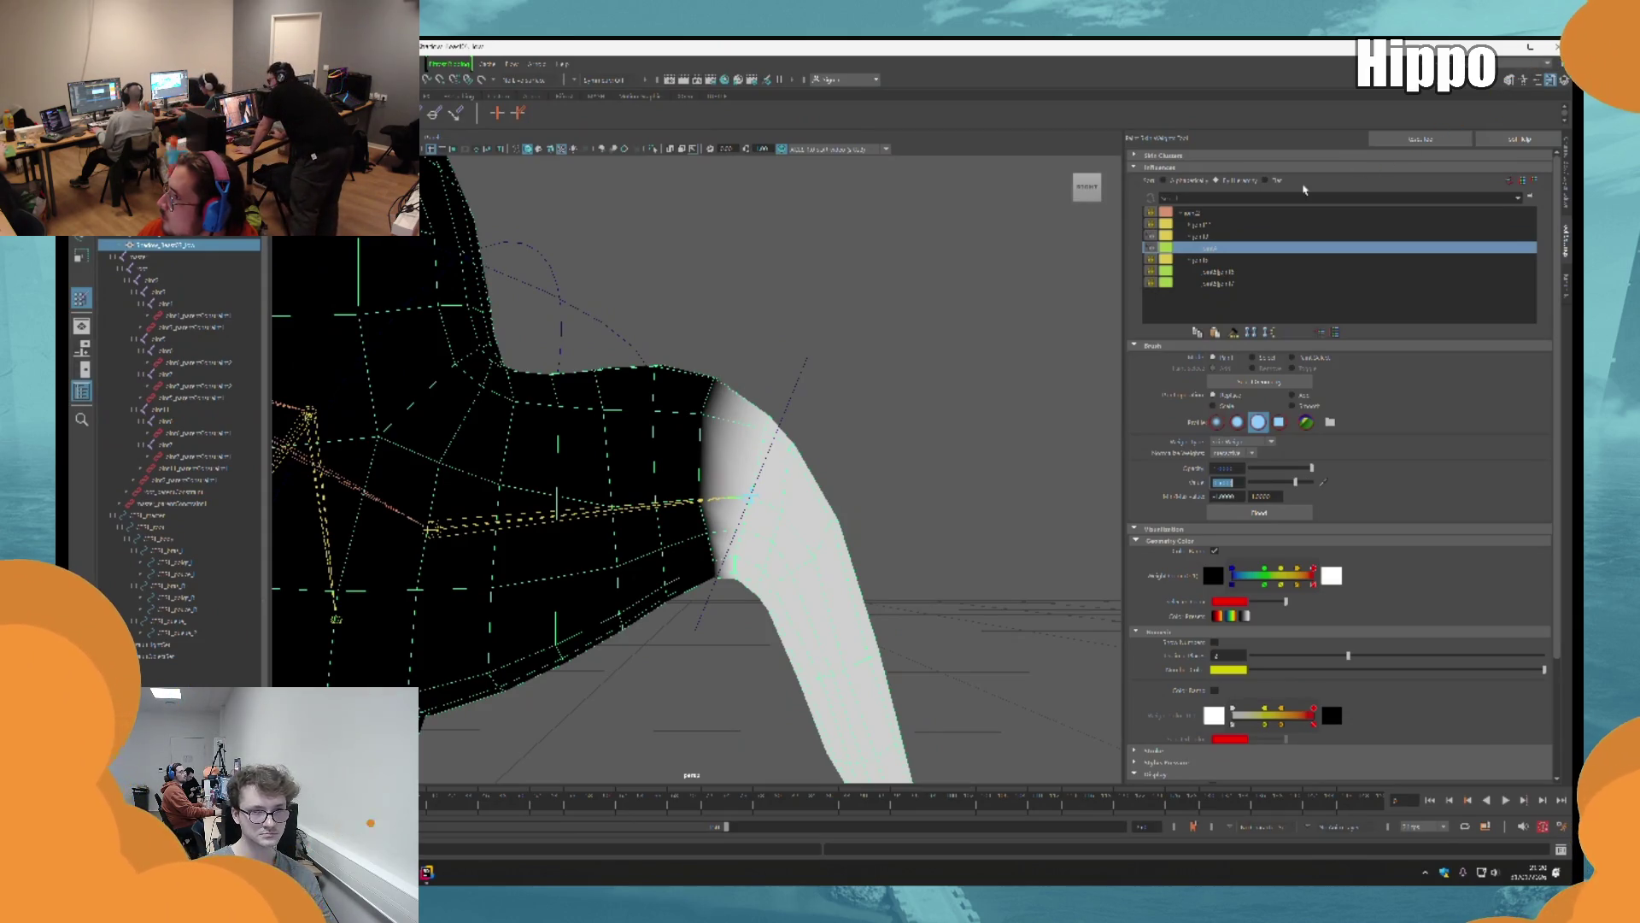
pyautogui.keyDown('alt'); pyautogui.moveTo(940, 598); pyautogui.dragTo(752, 624); pyautogui.keyUp('alt')
pyautogui.moveTo(735, 529)
pyautogui.mouseDown()
pyautogui.moveTo(766, 635)
pyautogui.moveTo(752, 573)
pyautogui.moveTo(778, 542)
pyautogui.moveTo(722, 551)
pyautogui.moveTo(673, 512)
pyautogui.mouseUp()
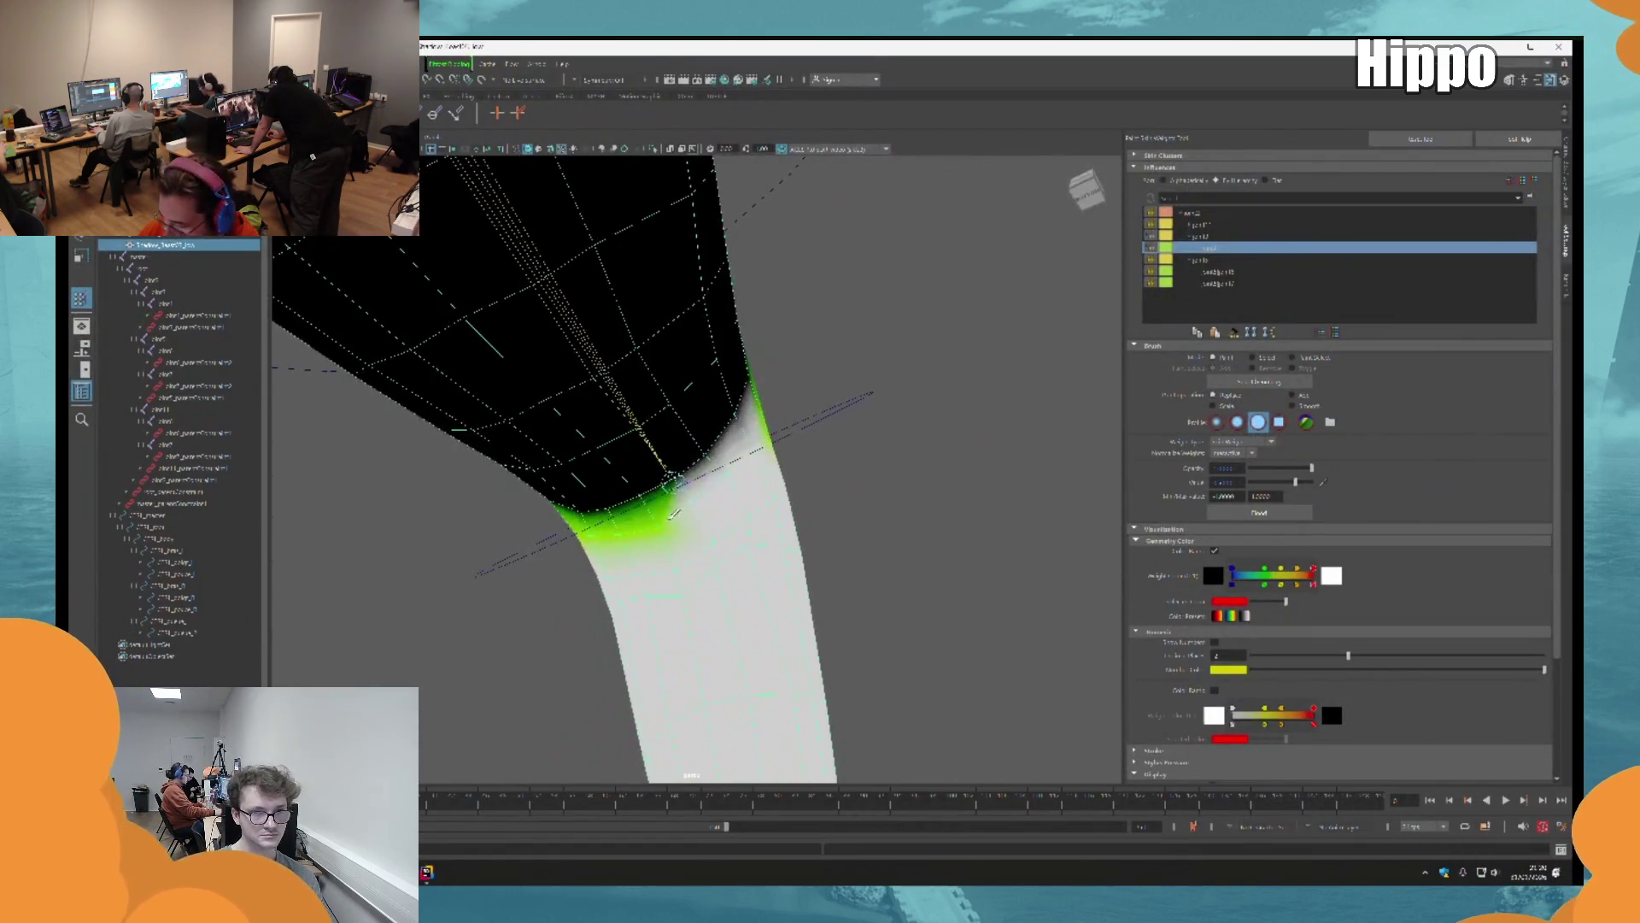
pyautogui.keyDown('alt'); pyautogui.moveTo(767, 469); pyautogui.dragTo(763, 542); pyautogui.keyUp('alt')
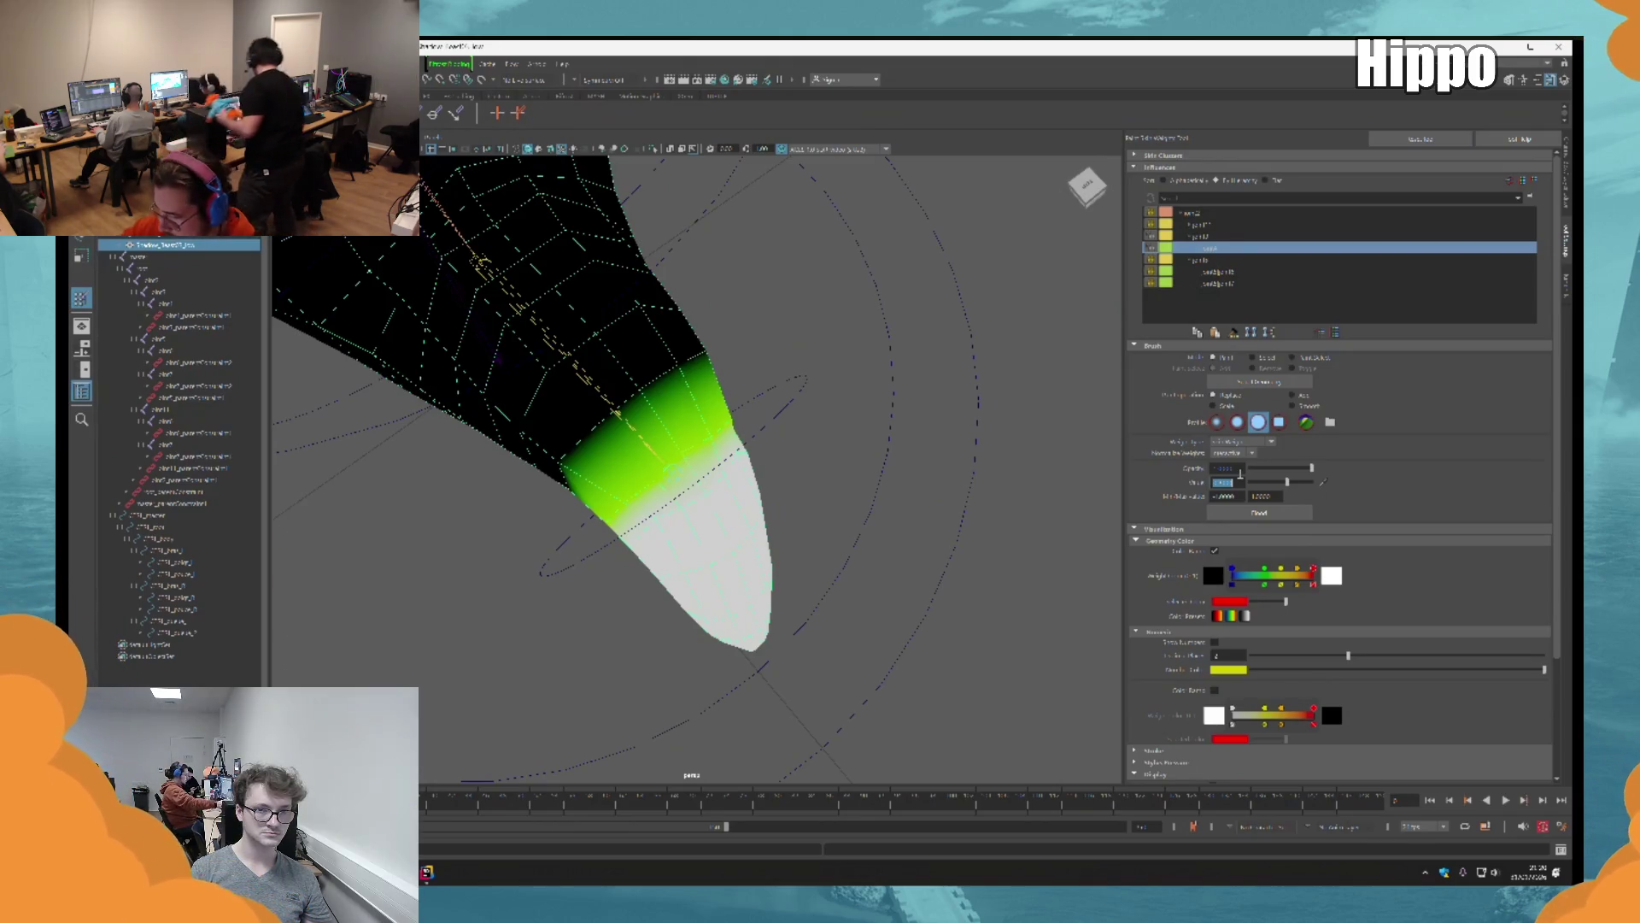
pyautogui.moveTo(854, 384)
pyautogui.keyDown('alt'); pyautogui.mouseDown()
pyautogui.moveTo(960, 366)
pyautogui.moveTo(736, 593)
pyautogui.moveTo(696, 567)
pyautogui.moveTo(747, 628)
pyautogui.moveTo(745, 605)
pyautogui.mouseUp(); pyautogui.keyUp('alt')
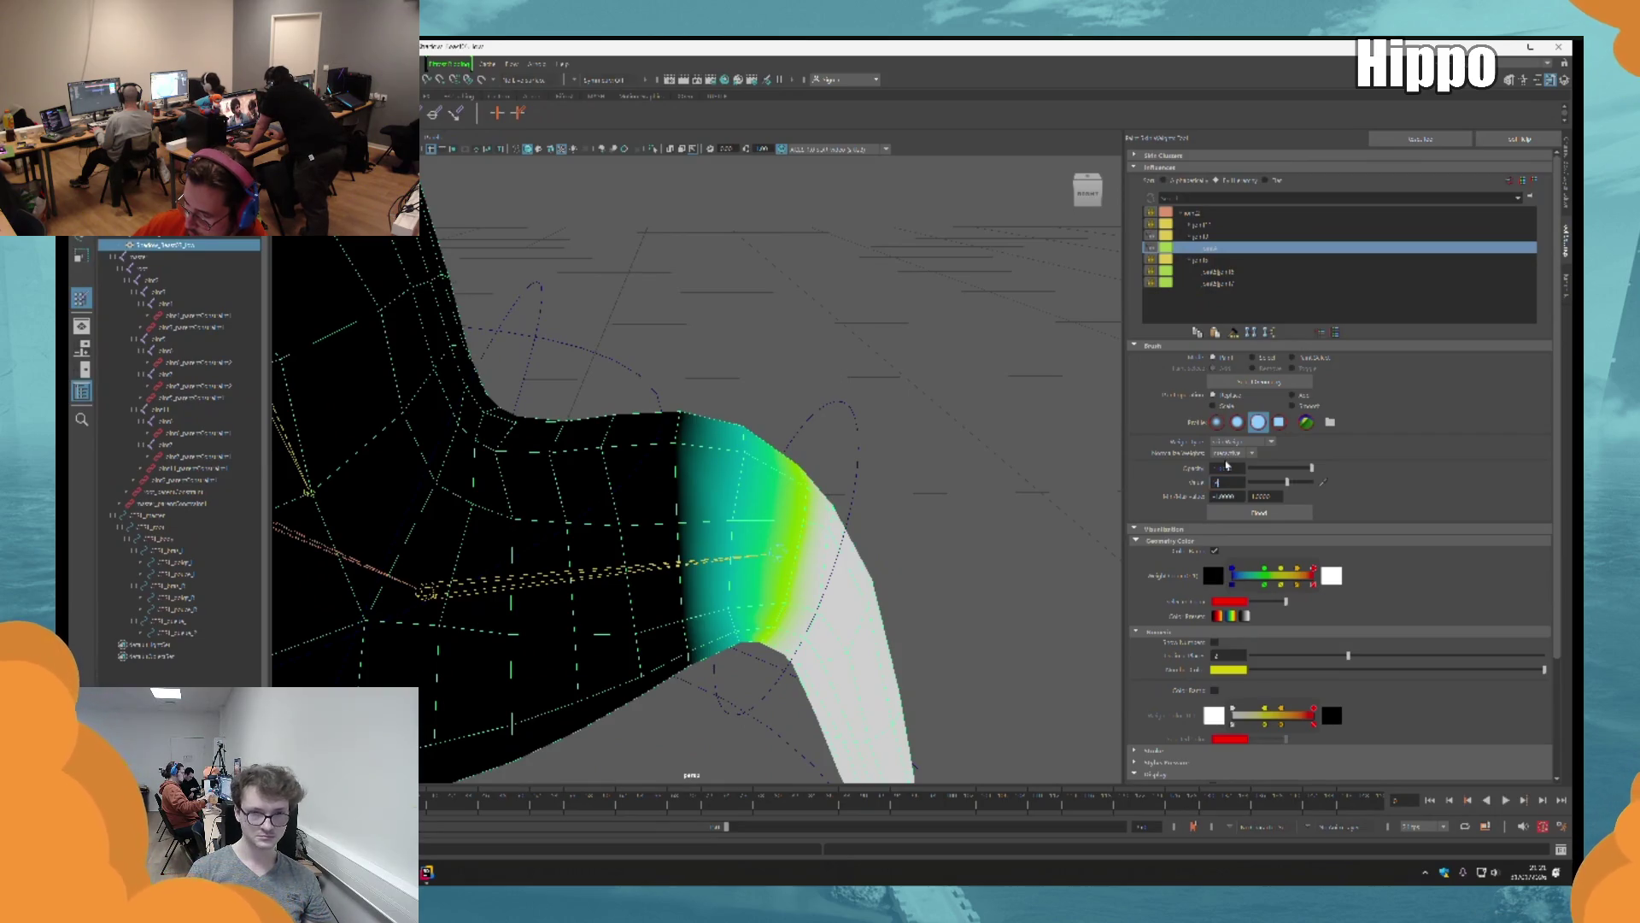
pyautogui.moveTo(855, 547)
pyautogui.keyDown('alt'); pyautogui.mouseDown()
pyautogui.moveTo(829, 607)
pyautogui.moveTo(846, 566)
pyautogui.moveTo(752, 602)
pyautogui.moveTo(803, 632)
pyautogui.moveTo(551, 544)
pyautogui.moveTo(512, 478)
pyautogui.mouseUp(); pyautogui.keyUp('alt')
# Step: Rotate the forearm control downward to test the weights, then reselect the arm mesh
pyautogui.moveTo(549, 550)
pyautogui.keyDown('alt'); pyautogui.mouseDown()
pyautogui.moveTo(648, 608)
pyautogui.moveTo(760, 521)
pyautogui.moveTo(549, 652)
pyautogui.moveTo(863, 615)
pyautogui.moveTo(793, 459)
pyautogui.mouseUp(); pyautogui.keyUp('alt')
pyautogui.press('q')
pyautogui.click(793, 458)
pyautogui.press('e')
pyautogui.moveTo(695, 637)
pyautogui.mouseDown()
pyautogui.moveTo(751, 696)
pyautogui.moveTo(858, 427)
pyautogui.moveTo(882, 451)
pyautogui.mouseUp()
pyautogui.click(875, 483)
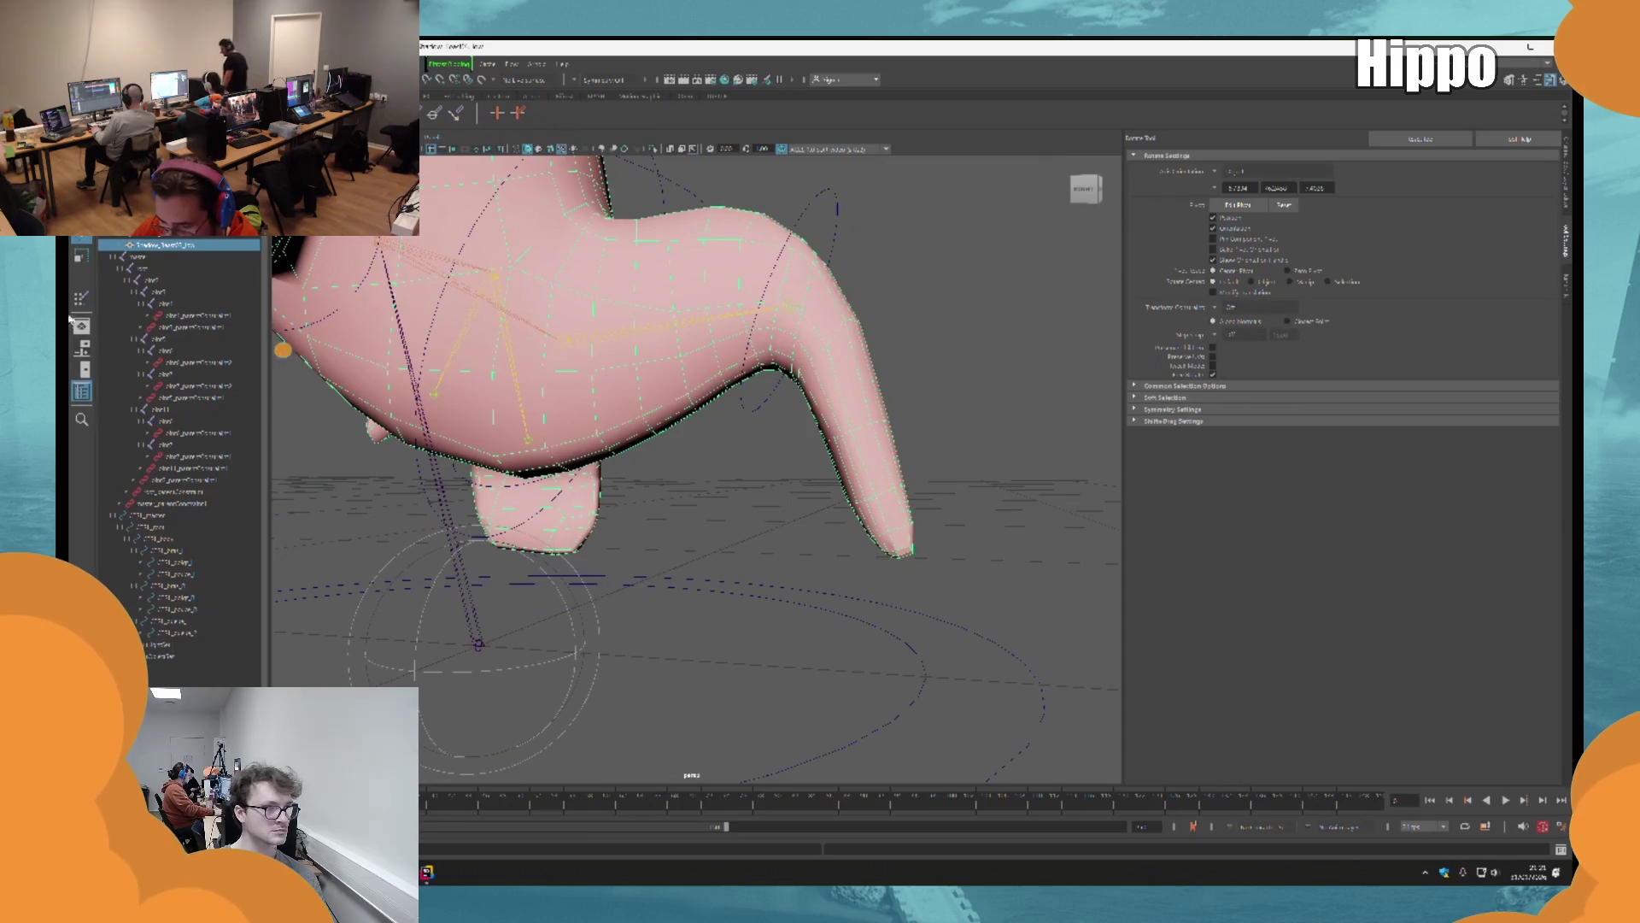
# Step: Select the hand joint, then reselect the body mesh in object mode for weight painting
pyautogui.click(85, 299)
pyautogui.scroll(5, 846, 358)
pyautogui.moveTo(609, 428)
pyautogui.keyDown('alt'); pyautogui.mouseDown()
pyautogui.moveTo(630, 469)
pyautogui.moveTo(608, 384)
pyautogui.moveTo(631, 324)
pyautogui.mouseUp(); pyautogui.keyUp('alt')
pyautogui.press('e')
pyautogui.click(608, 381)
pyautogui.click(663, 427)
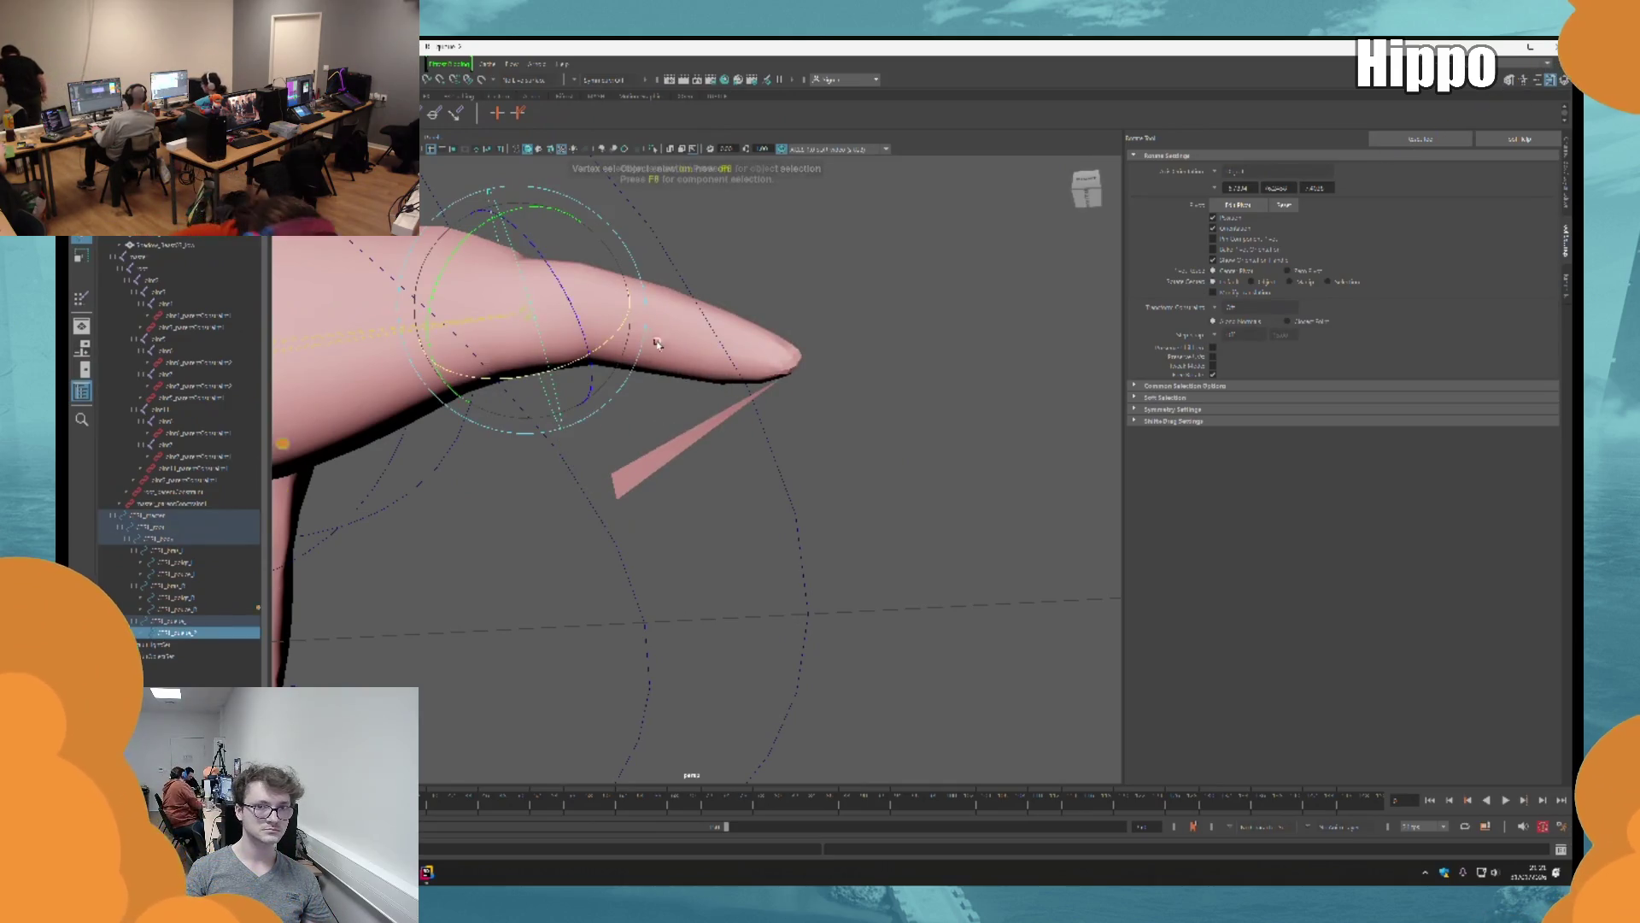
pyautogui.press('F8')
pyautogui.click(81, 299)
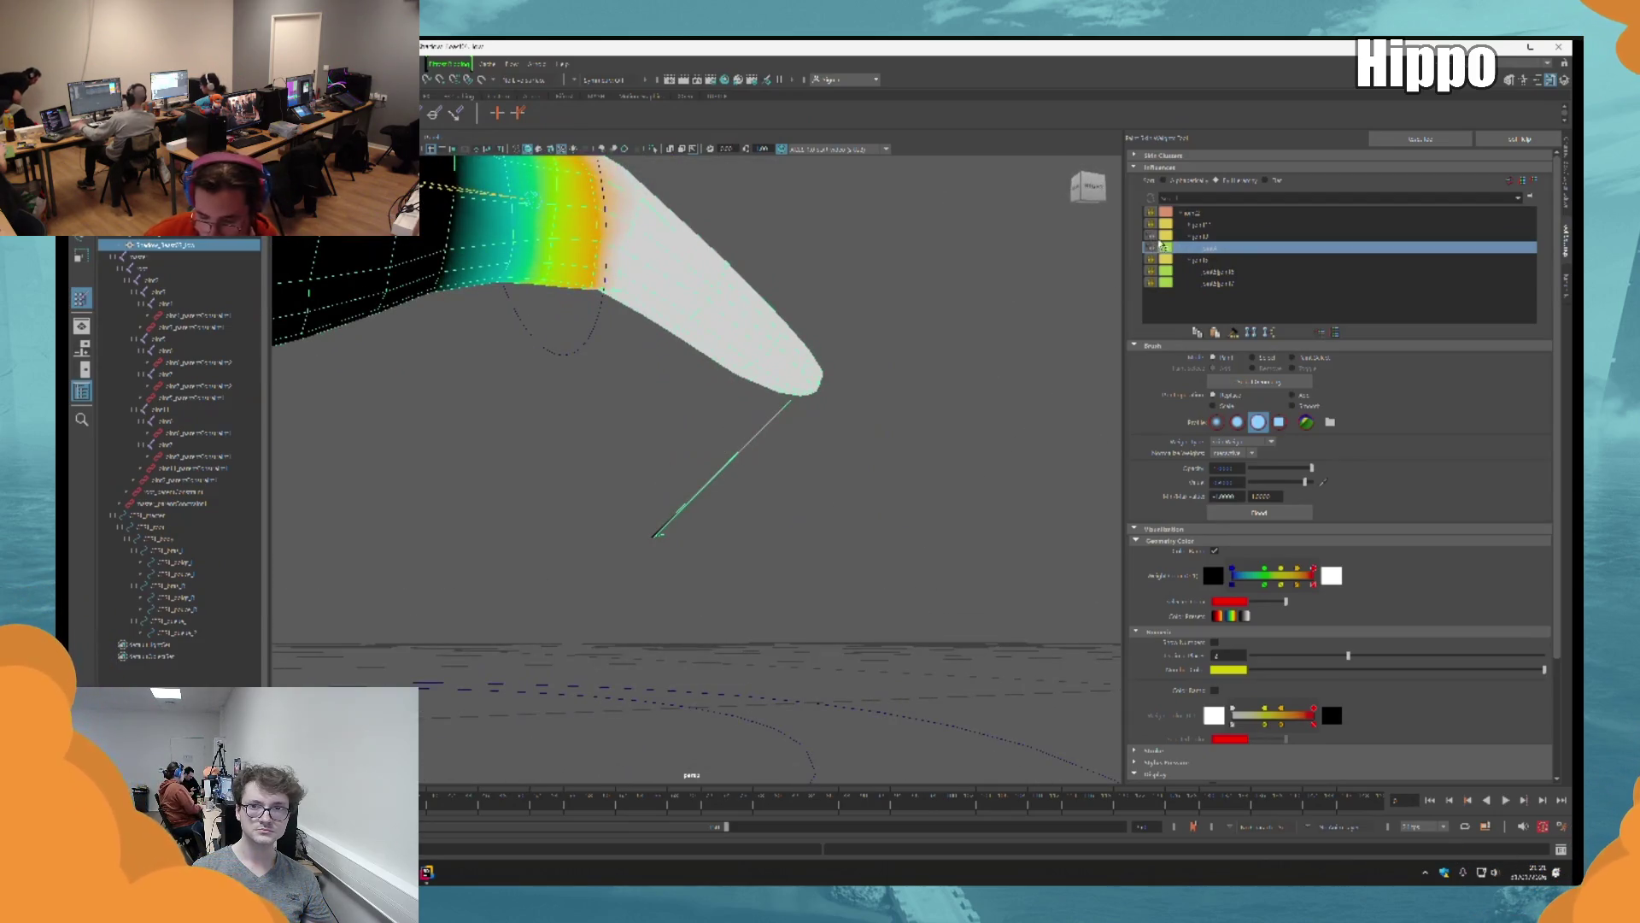
# Step: Inspect the arm tip close up, toggling face and object selection and checking the Edit menu
pyautogui.moveTo(820, 479)
pyautogui.keyDown('alt'); pyautogui.mouseDown()
pyautogui.moveTo(794, 479)
pyautogui.moveTo(956, 469)
pyautogui.moveTo(897, 564)
pyautogui.moveTo(956, 564)
pyautogui.moveTo(835, 449)
pyautogui.moveTo(912, 592)
pyautogui.moveTo(849, 476)
pyautogui.moveTo(883, 464)
pyautogui.mouseUp(); pyautogui.keyUp('alt')
pyautogui.press('q')
pyautogui.press('F11')
pyautogui.moveTo(1000, 443)
pyautogui.keyDown('alt'); pyautogui.mouseDown()
pyautogui.moveTo(965, 434)
pyautogui.moveTo(963, 367)
pyautogui.moveTo(920, 403)
pyautogui.moveTo(695, 364)
pyautogui.moveTo(649, 438)
pyautogui.mouseUp(); pyautogui.keyUp('alt')
pyautogui.press('F8')
pyautogui.scroll(3, 649, 437)
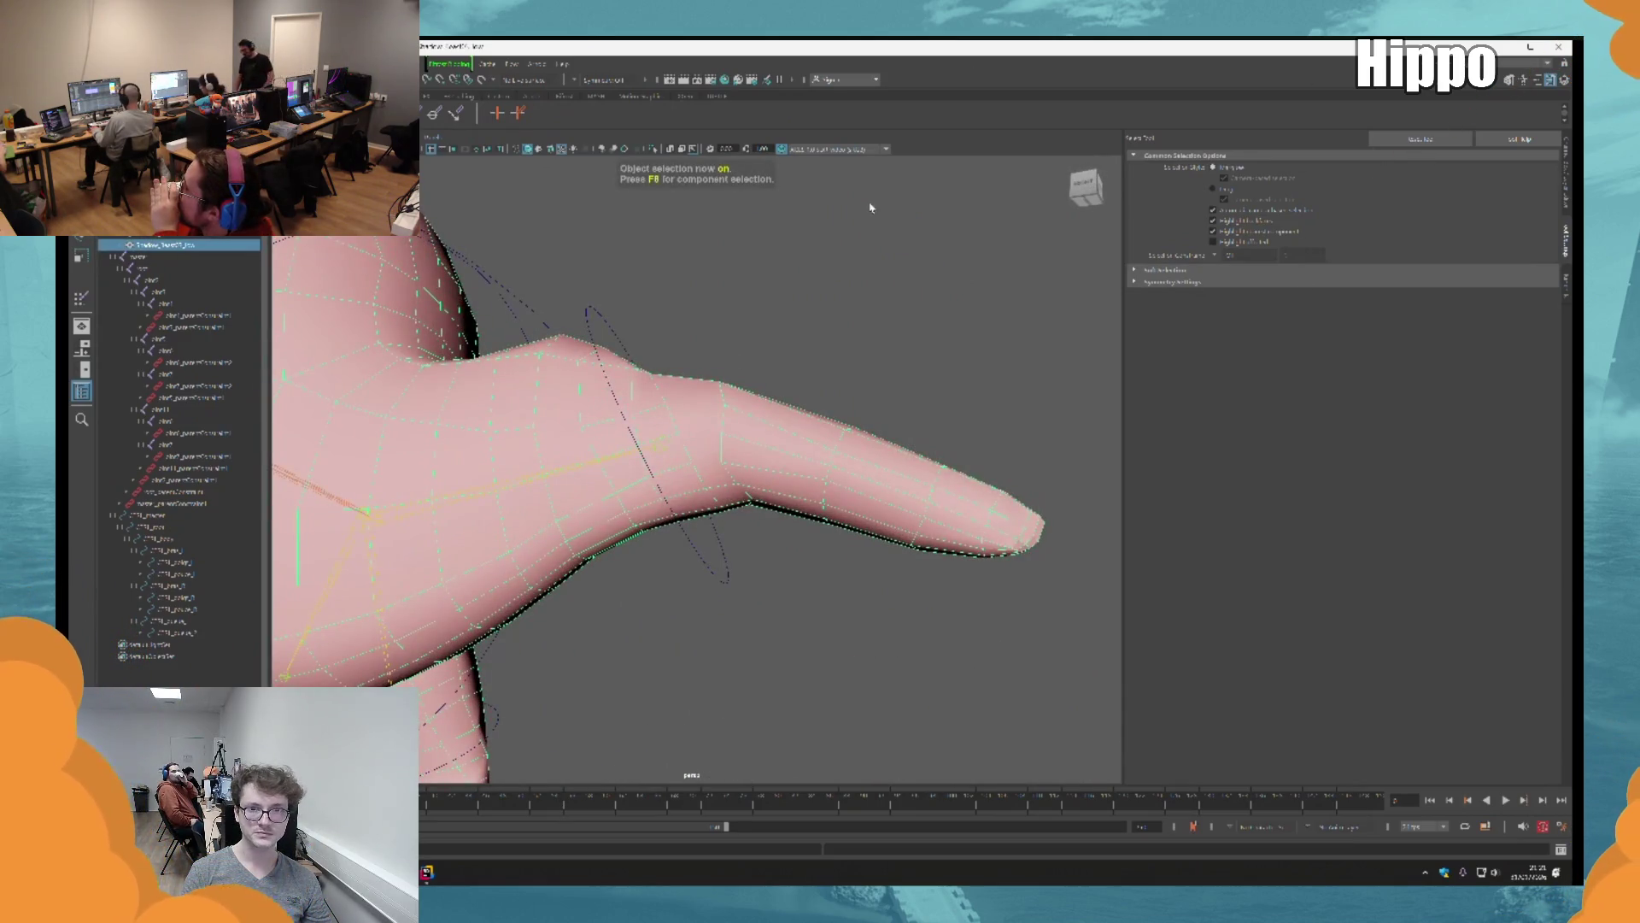
pyautogui.click(129, 63)
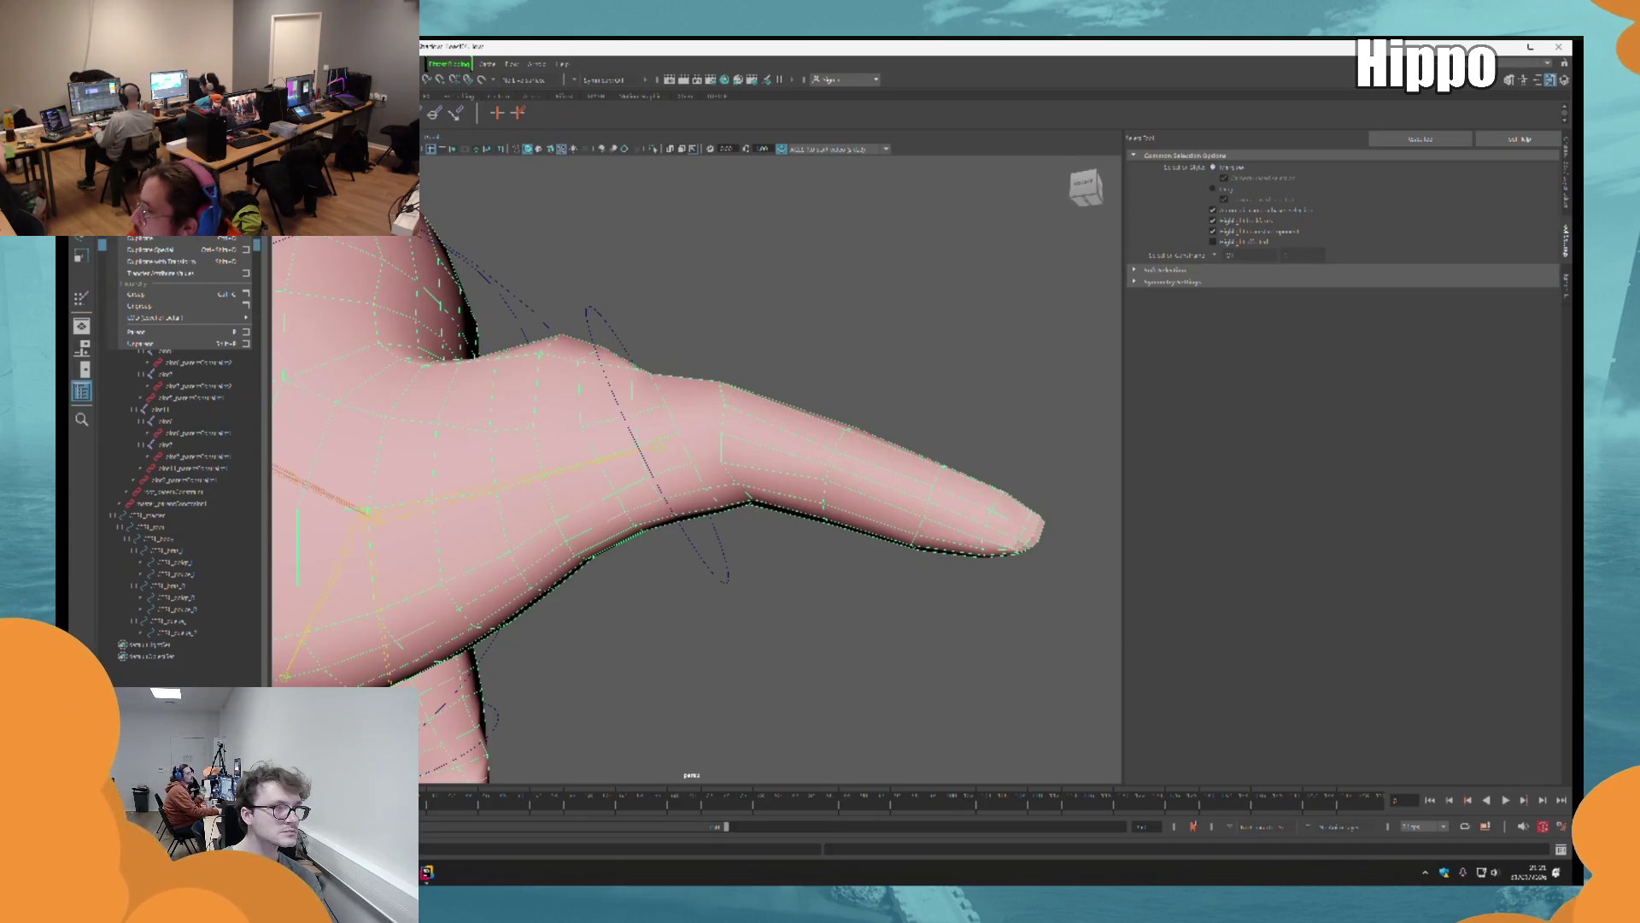
pyautogui.moveTo(171, 206)
pyautogui.keyDown('alt'); pyautogui.moveTo(718, 445); pyautogui.dragTo(760, 405); pyautogui.keyUp('alt')
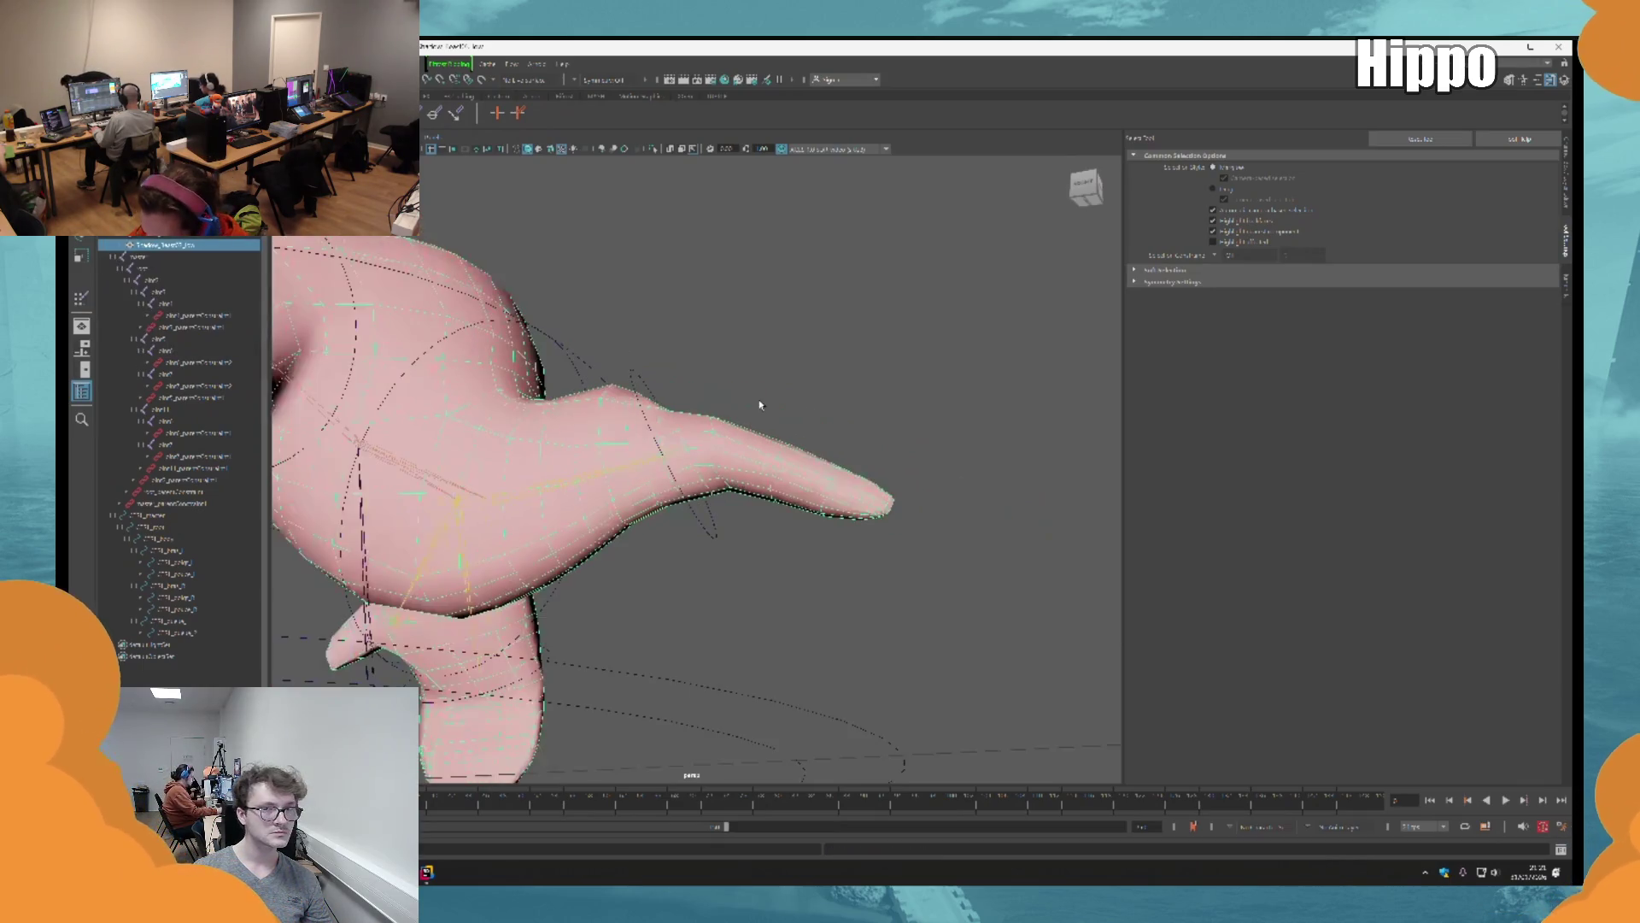
# Step: Set the arm tip's ring control rotation to -60 in the Channel Box
pyautogui.click(632, 375)
pyautogui.click(1563, 82)
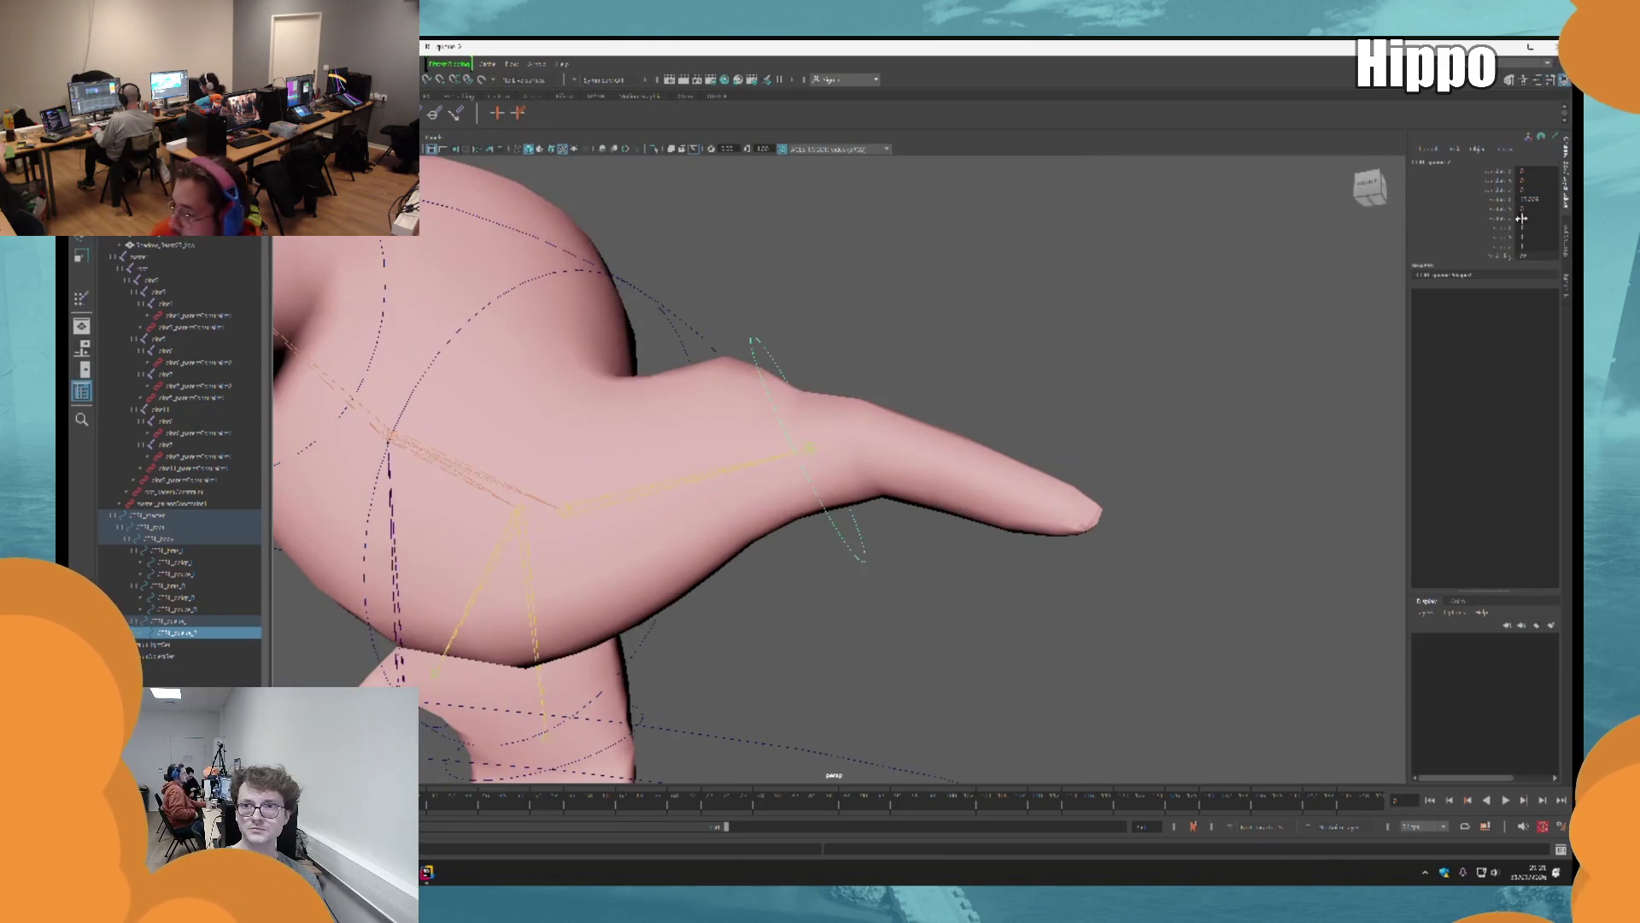
pyautogui.write('-60')
pyautogui.press('Return')
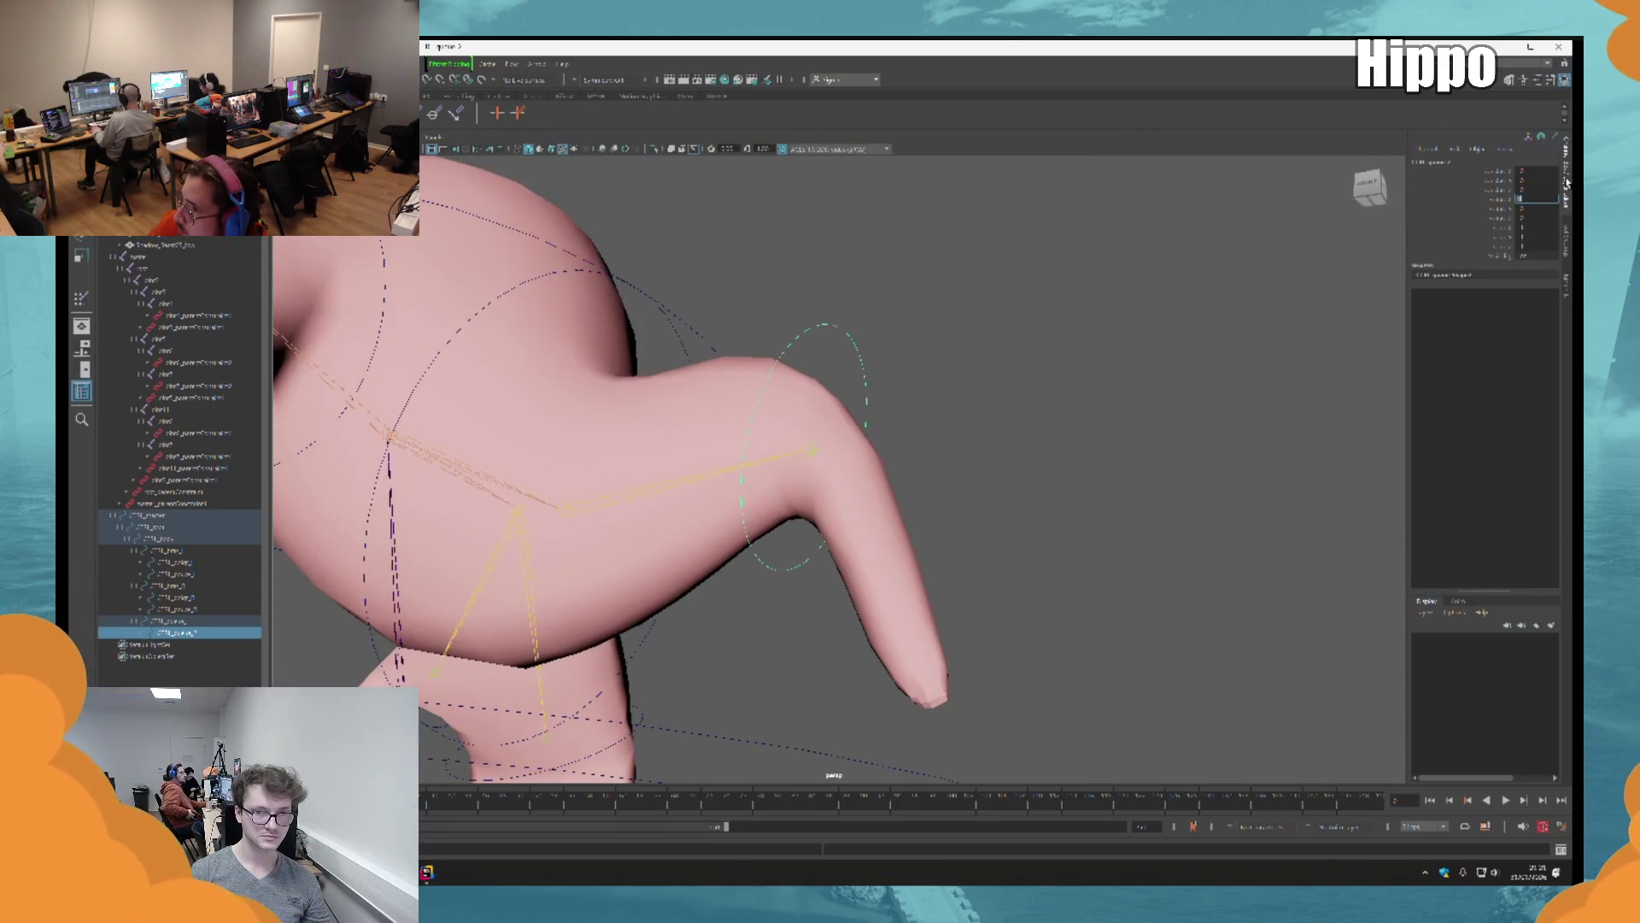
# Step: Select the creature mesh, return to Paint Skin Weights, and frame the shoulder
pyautogui.click(769, 428)
pyautogui.moveTo(769, 427)
pyautogui.keyDown('alt'); pyautogui.mouseDown()
pyautogui.moveTo(1059, 339)
pyautogui.moveTo(957, 444)
pyautogui.mouseUp(); pyautogui.keyUp('alt')
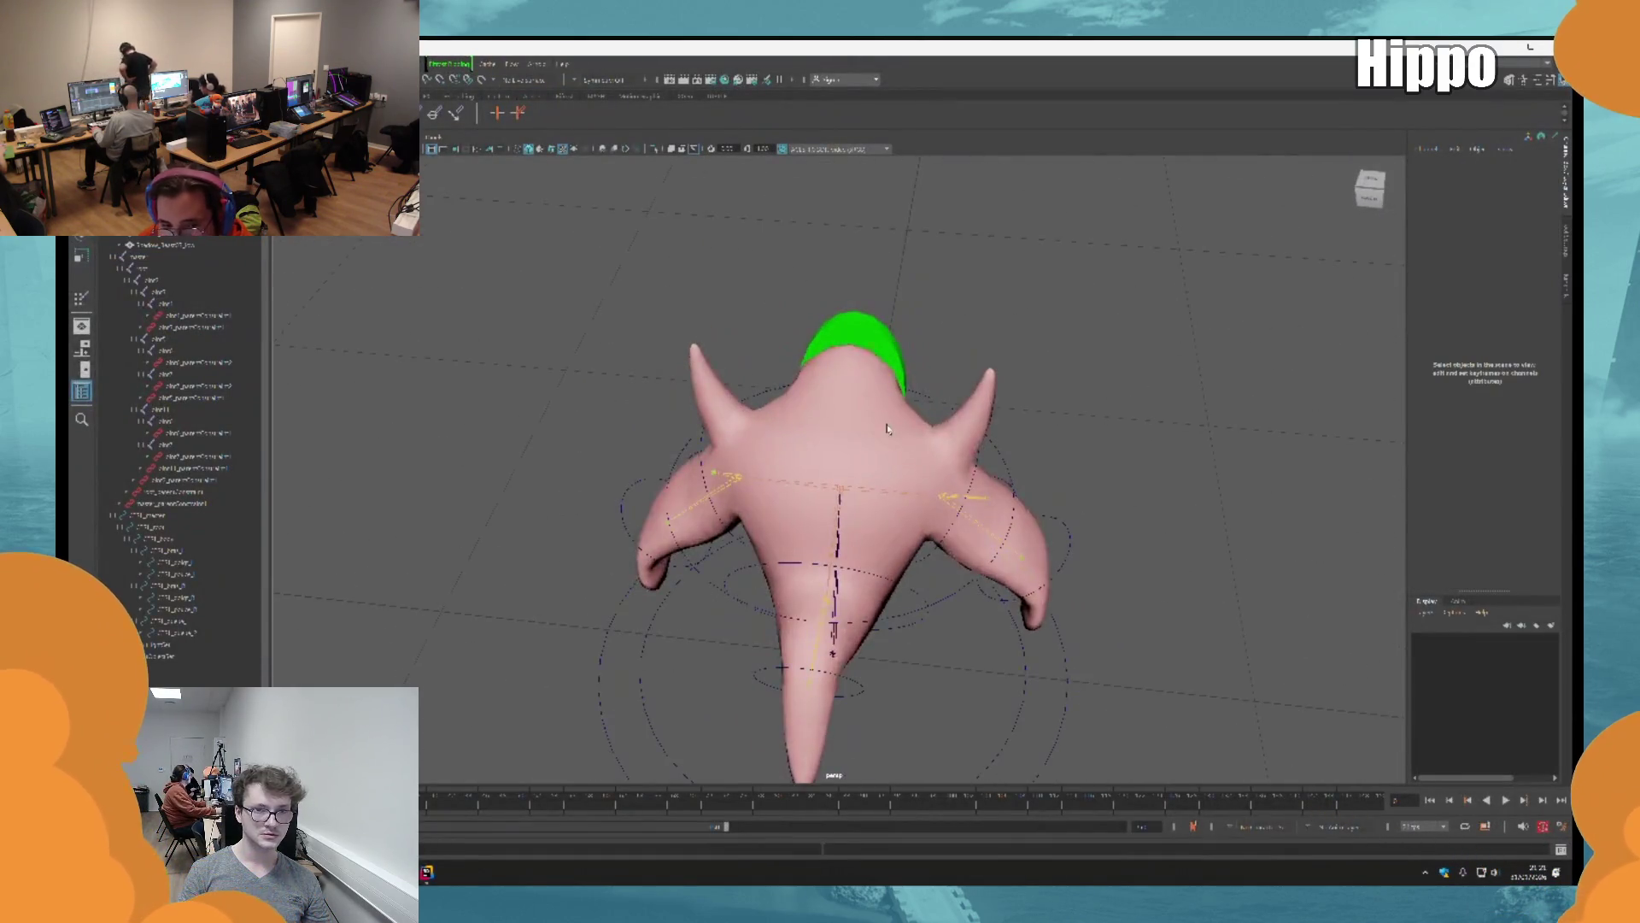
pyautogui.click(80, 299)
pyautogui.keyDown('alt'); pyautogui.moveTo(854, 427); pyautogui.dragTo(982, 402); pyautogui.keyUp('alt')
pyautogui.scroll(3, 930, 470)
pyautogui.moveTo(929, 470)
pyautogui.keyDown('alt'); pyautogui.mouseDown()
pyautogui.moveTo(937, 414)
pyautogui.moveTo(965, 414)
pyautogui.moveTo(995, 373)
pyautogui.moveTo(991, 405)
pyautogui.moveTo(853, 322)
pyautogui.mouseUp(); pyautogui.keyUp('alt')
pyautogui.scroll(-5, 996, 373)
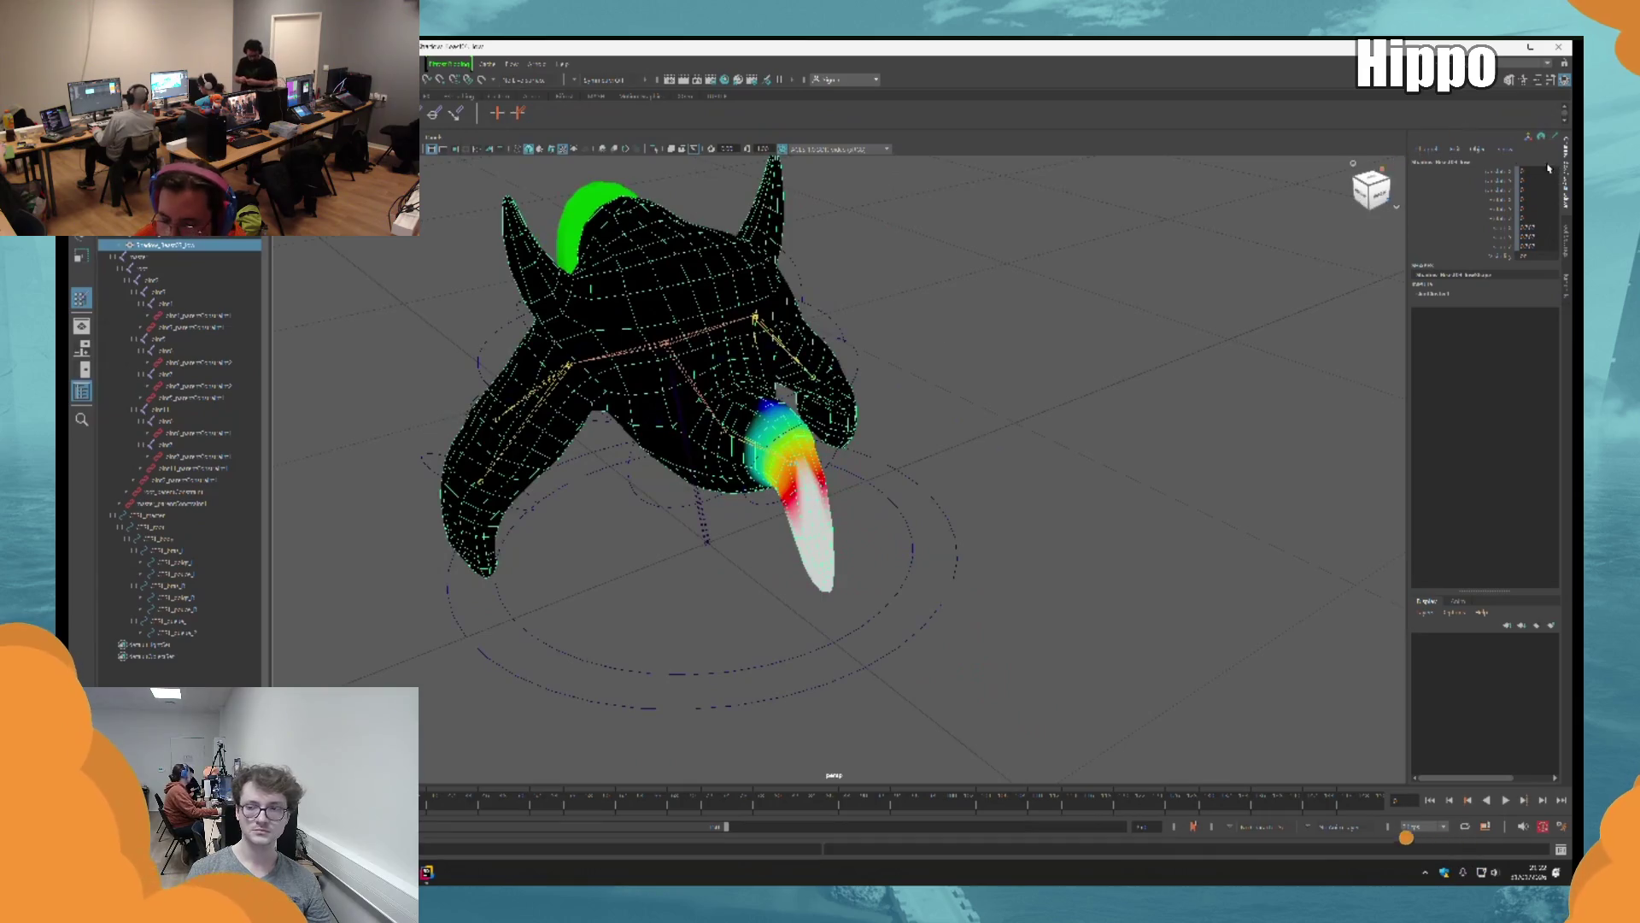
# Step: Open Paint Skin Weights and display the left leg joint's weights on the creature
pyautogui.hotkey('ctrl', 'shift', 't')
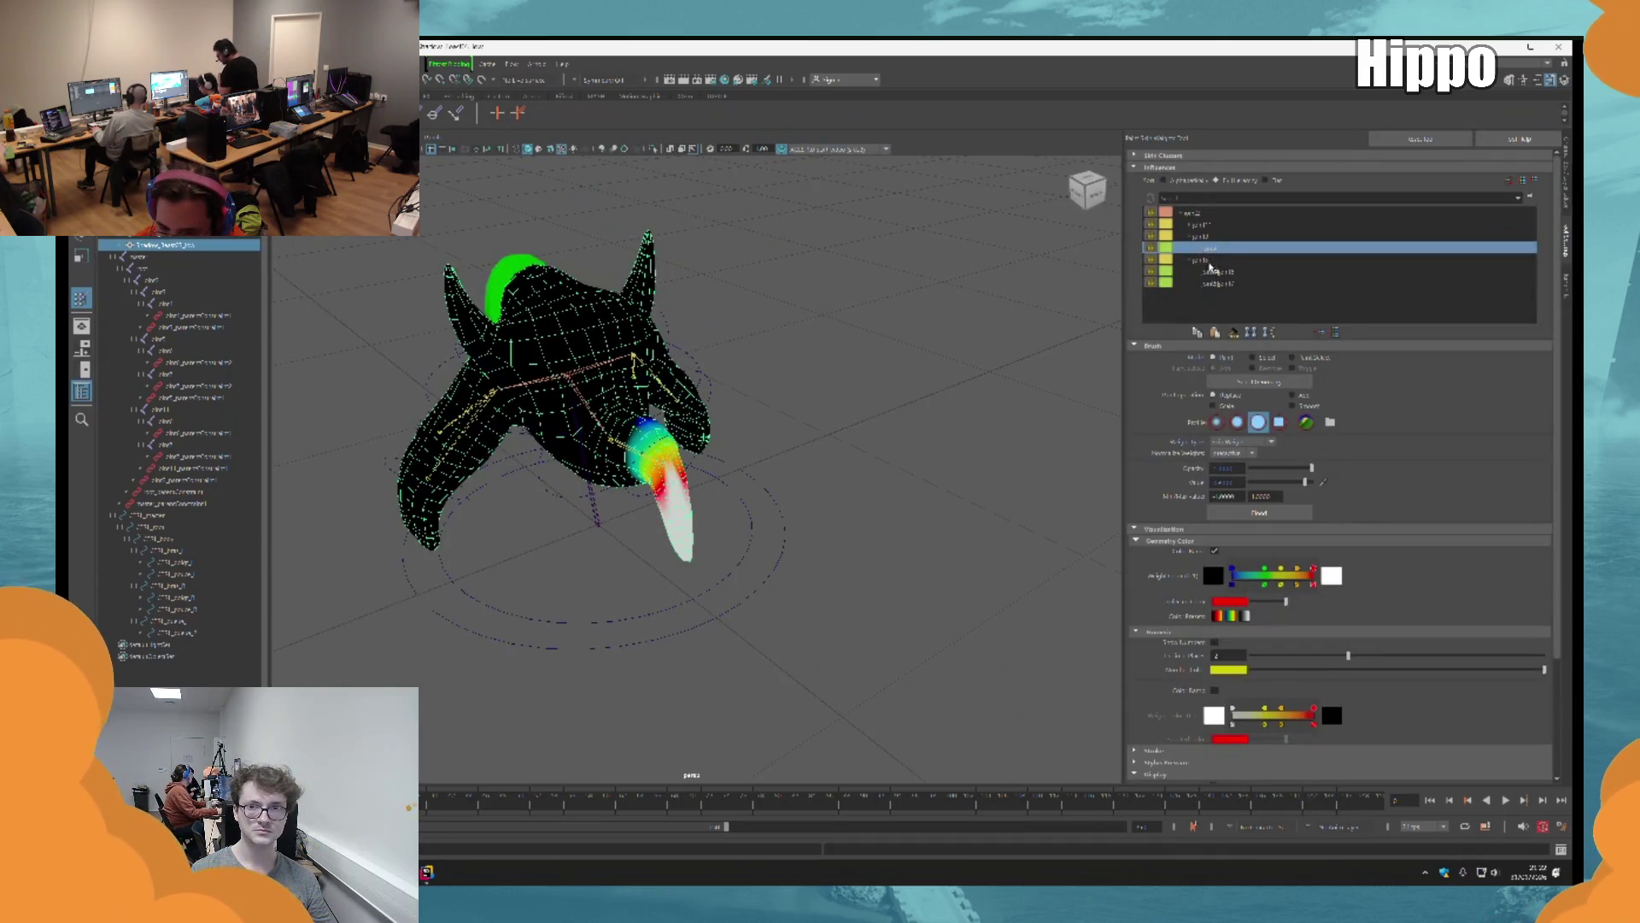
pyautogui.click(1209, 259)
pyautogui.click(1211, 272)
pyautogui.click(1217, 236)
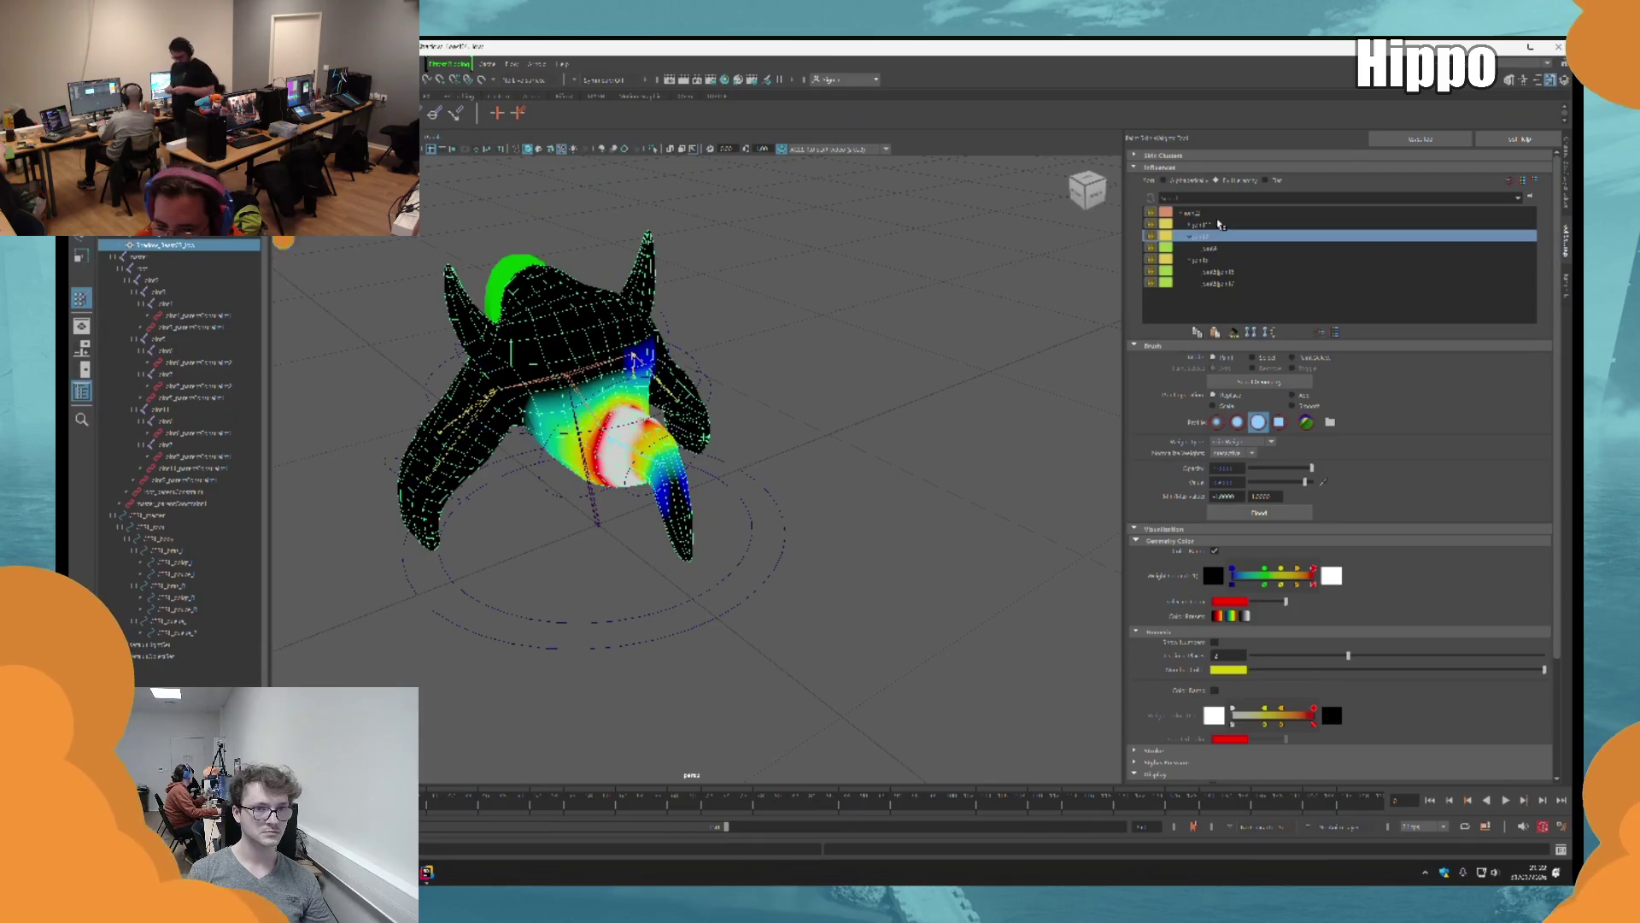
pyautogui.click(1219, 224)
pyautogui.keyDown('alt'); pyautogui.moveTo(678, 249); pyautogui.dragTo(803, 307); pyautogui.keyUp('alt')
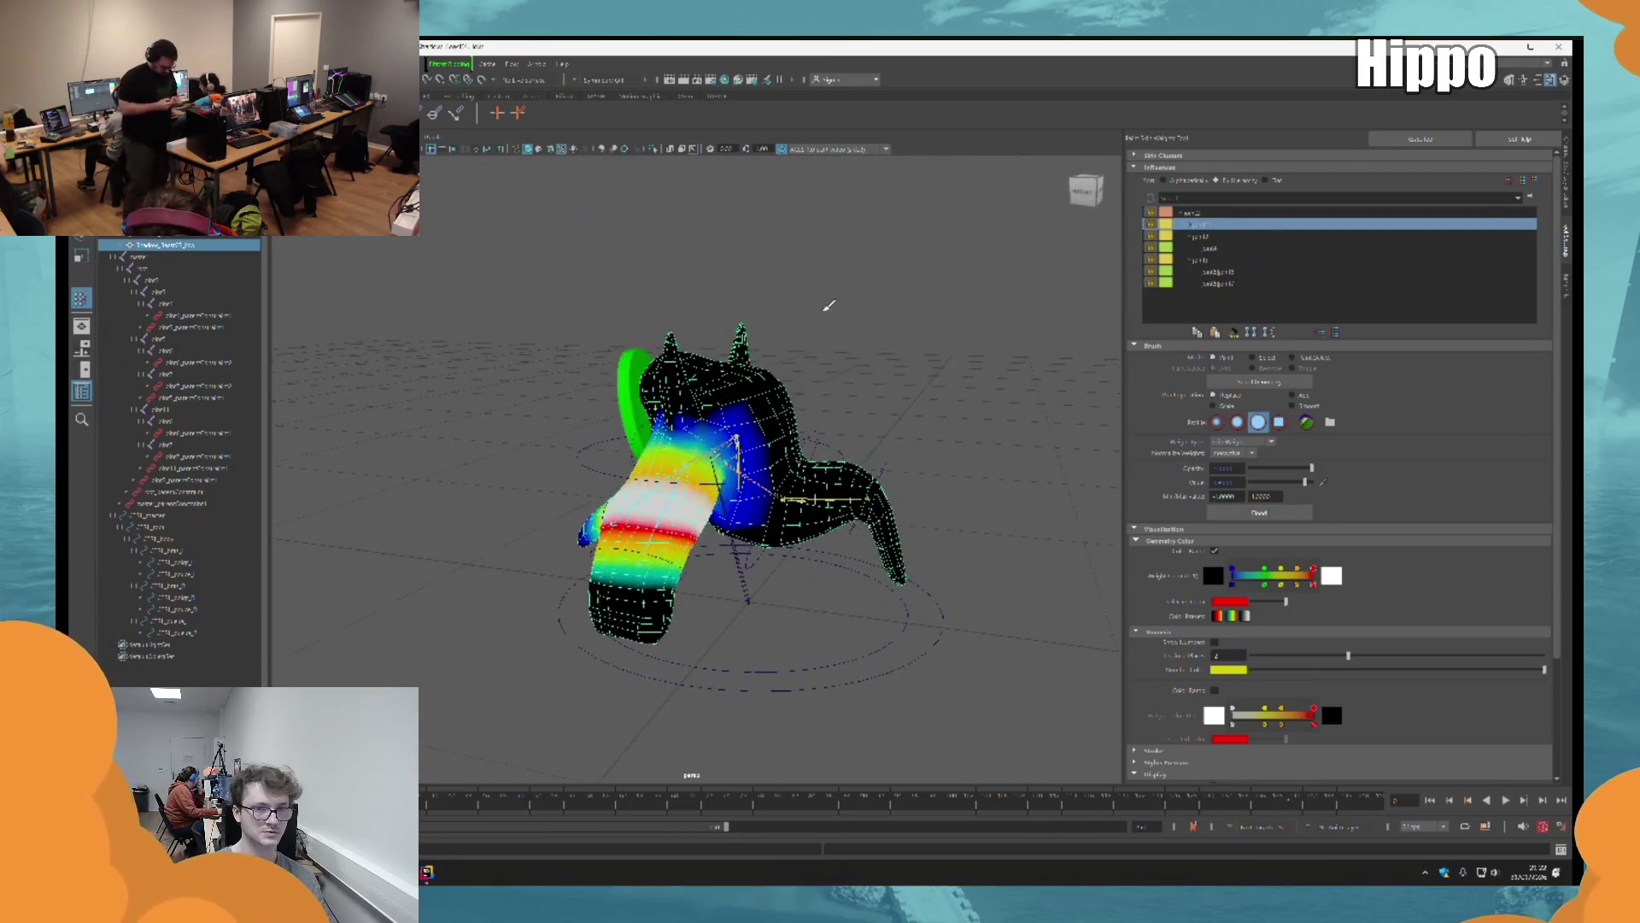
pyautogui.keyDown('alt'); pyautogui.moveTo(795, 307); pyautogui.dragTo(904, 511, button='right'); pyautogui.keyUp('alt')
pyautogui.moveTo(902, 511)
pyautogui.keyDown('alt'); pyautogui.mouseDown()
pyautogui.moveTo(946, 475)
pyautogui.moveTo(934, 468)
pyautogui.mouseUp(); pyautogui.keyUp('alt')
pyautogui.keyDown('alt'); pyautogui.moveTo(934, 468); pyautogui.dragTo(906, 444, button='right'); pyautogui.keyUp('alt')
pyautogui.keyDown('alt'); pyautogui.moveTo(906, 444); pyautogui.dragTo(872, 420); pyautogui.keyUp('alt')
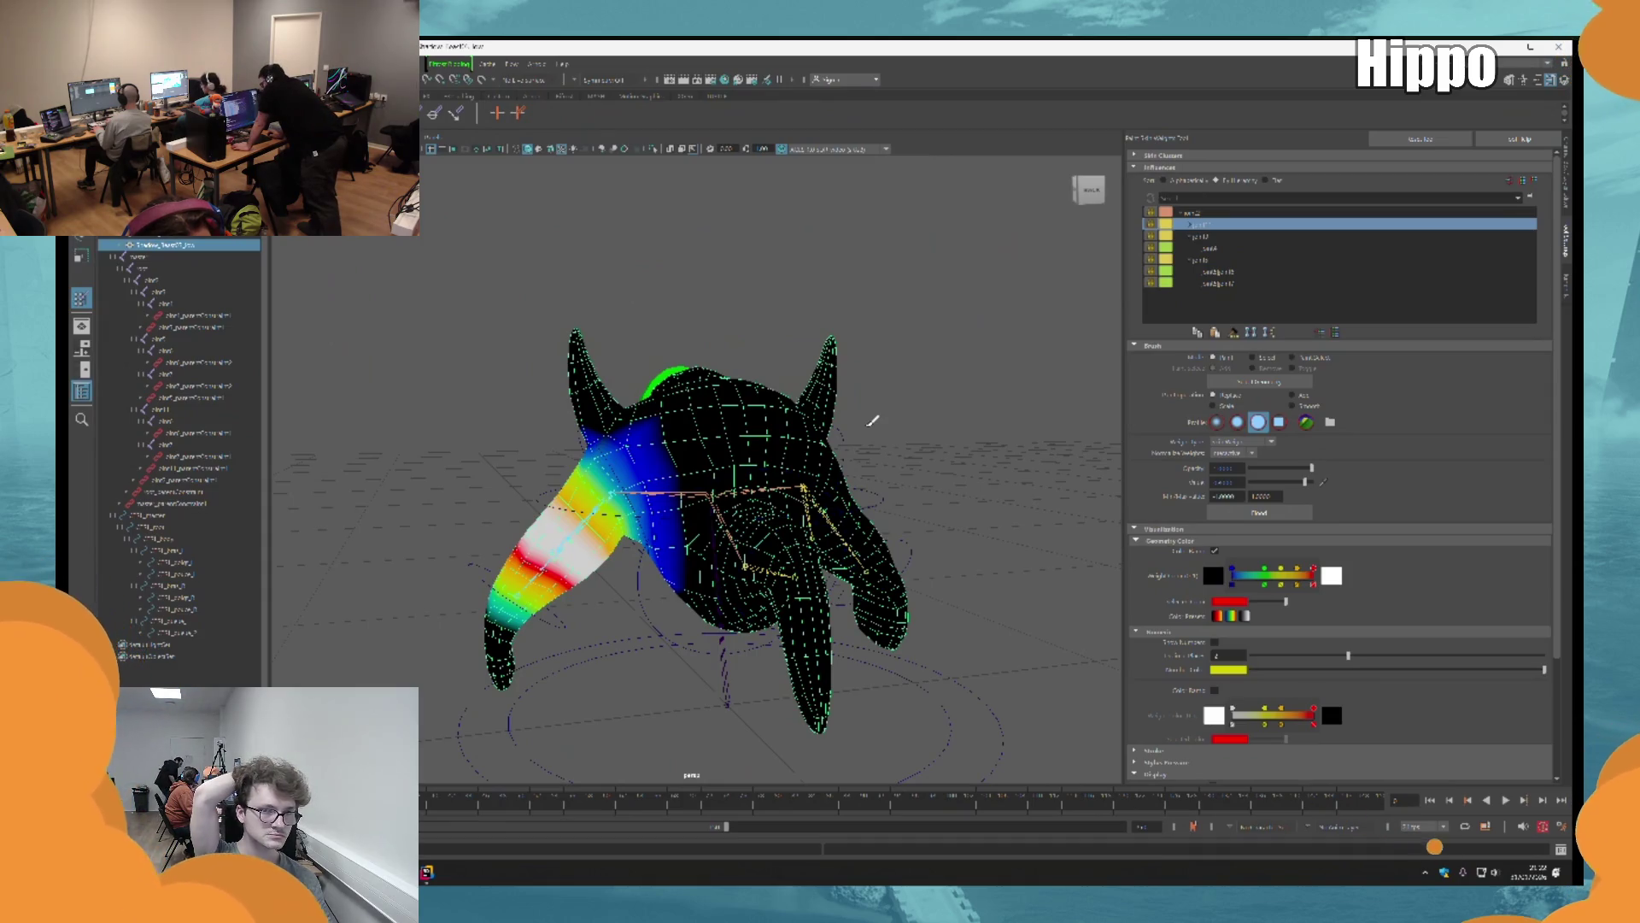
# Step: Inspect the leg joints' weights up close from below the creature
pyautogui.hotkey('ctrl', 'z')
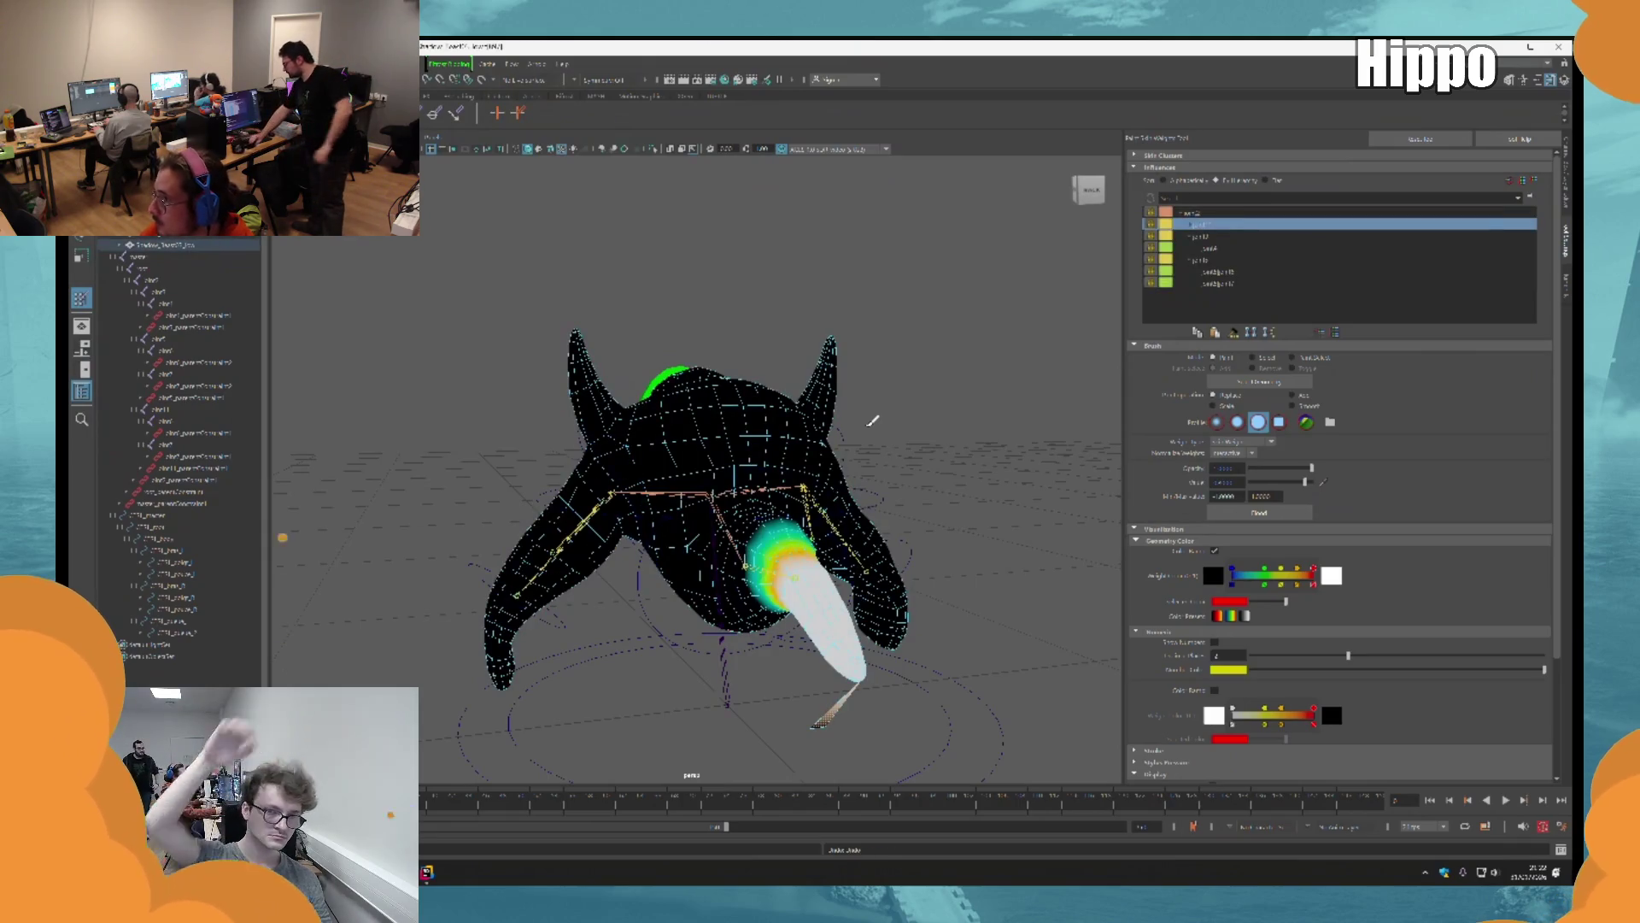
pyautogui.keyDown('alt'); pyautogui.moveTo(1025, 458); pyautogui.dragTo(1068, 359); pyautogui.keyUp('alt')
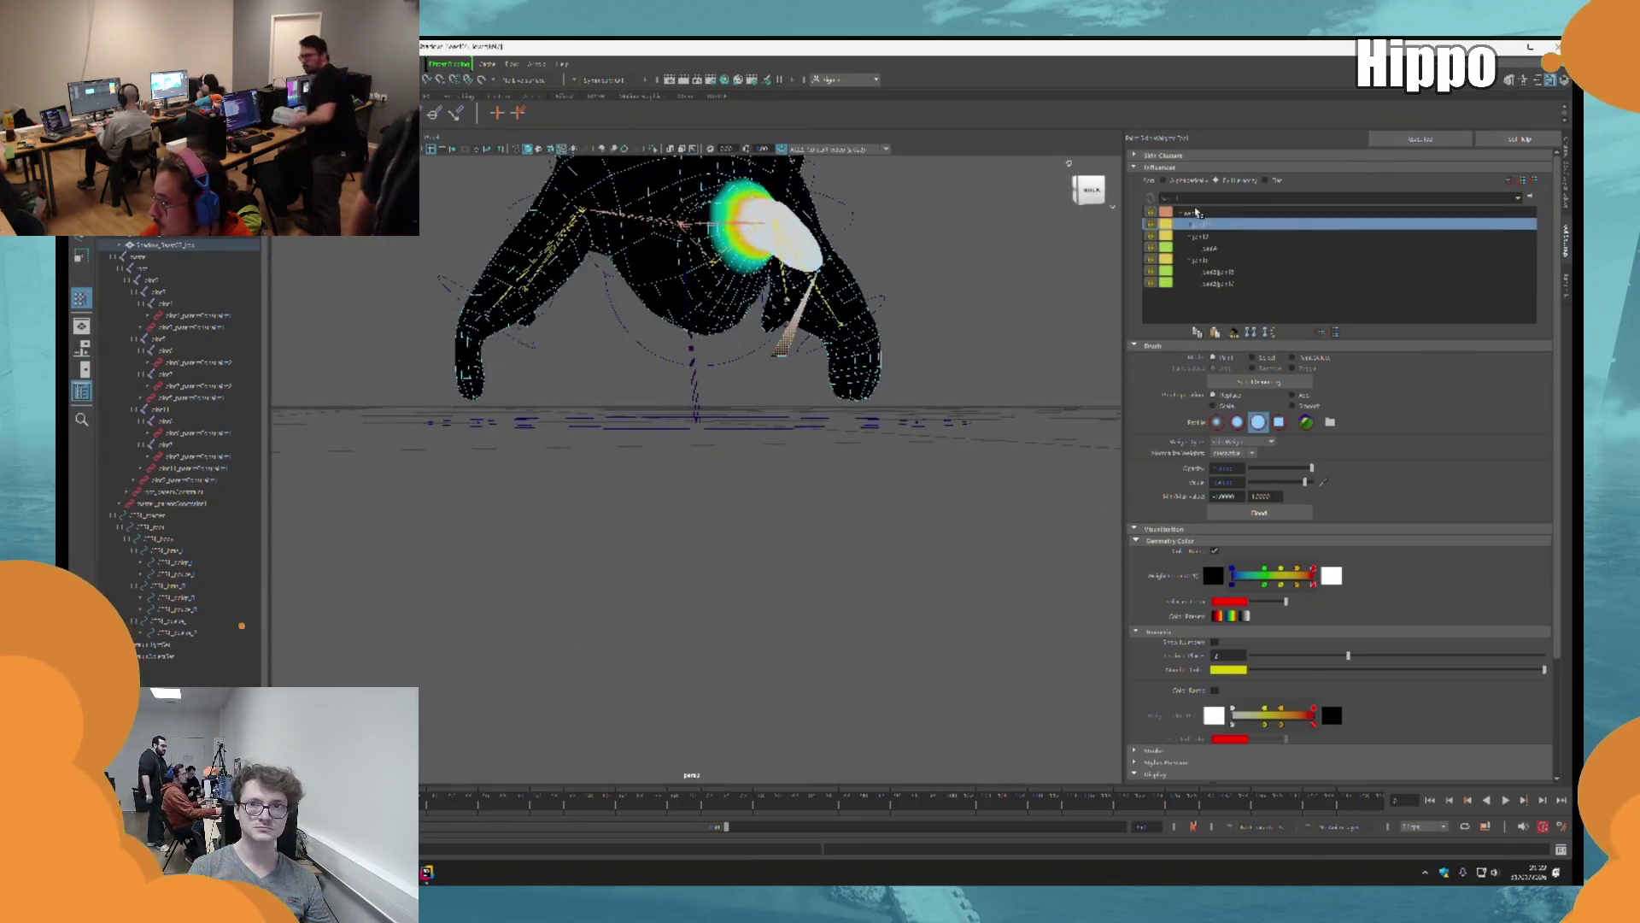
pyautogui.click(1196, 212)
pyautogui.click(1220, 235)
pyautogui.click(1220, 225)
pyautogui.moveTo(983, 513)
pyautogui.keyDown('alt'); pyautogui.mouseDown()
pyautogui.moveTo(893, 574)
pyautogui.moveTo(1043, 385)
pyautogui.mouseUp(); pyautogui.keyUp('alt')
pyautogui.moveTo(861, 487)
pyautogui.keyDown('alt'); pyautogui.mouseDown()
pyautogui.moveTo(926, 516)
pyautogui.moveTo(1115, 231)
pyautogui.mouseUp(); pyautogui.keyUp('alt')
pyautogui.keyDown('alt'); pyautogui.moveTo(983, 427); pyautogui.dragTo(907, 391); pyautogui.keyUp('alt')
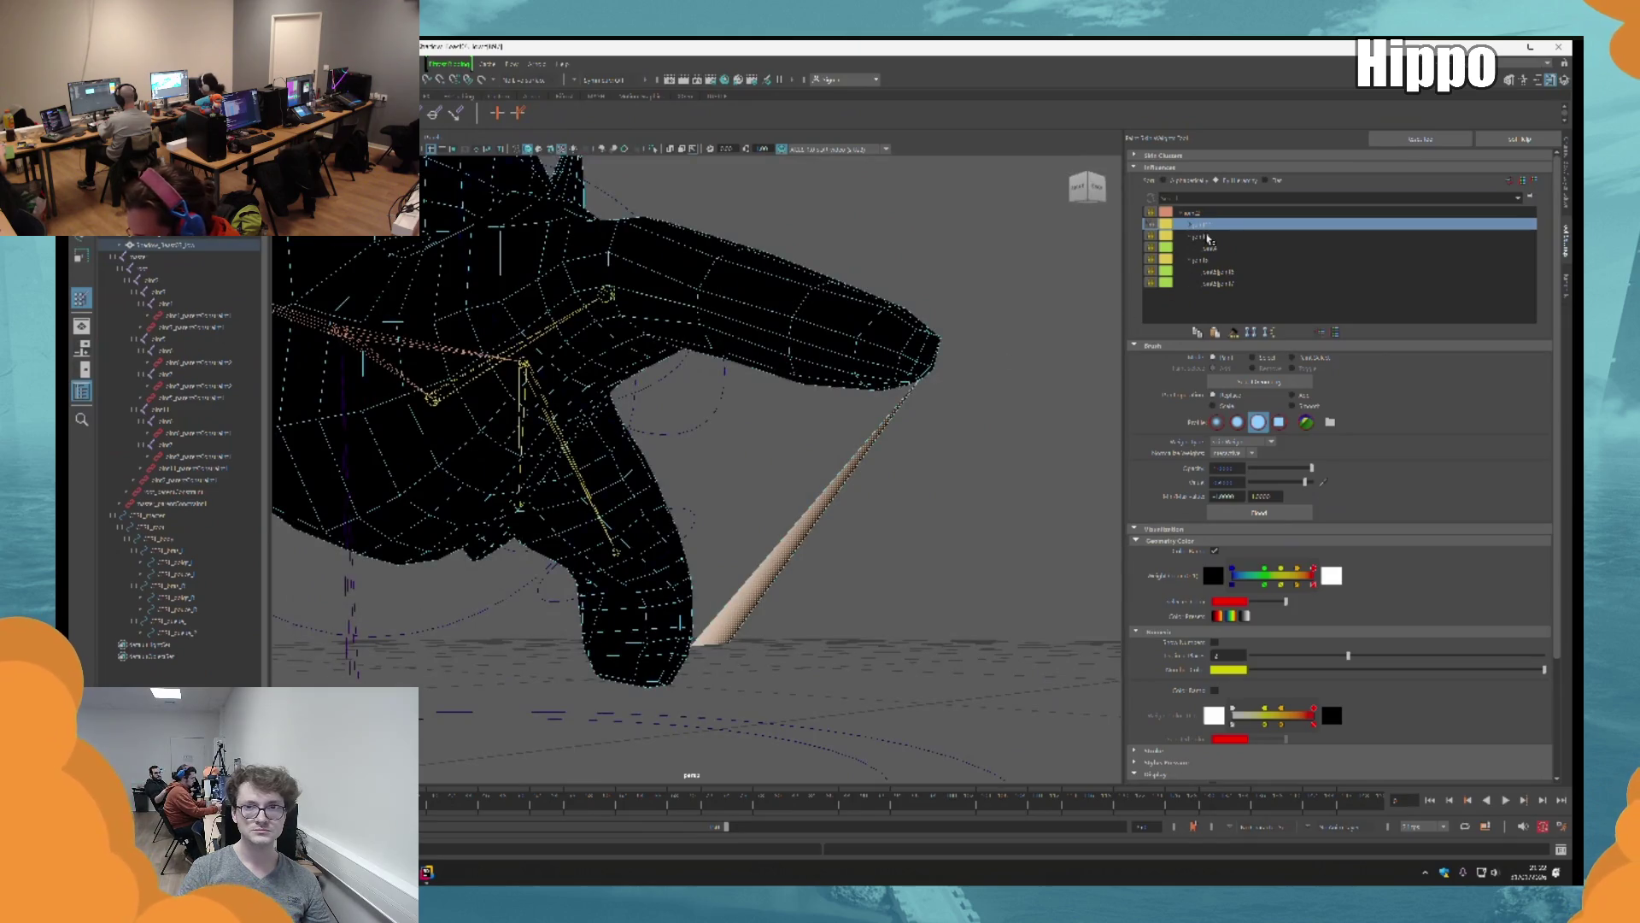
pyautogui.click(1208, 237)
pyautogui.keyDown('alt'); pyautogui.moveTo(1051, 461); pyautogui.dragTo(551, 319); pyautogui.keyUp('alt')
pyautogui.moveTo(744, 621)
pyautogui.keyDown('alt'); pyautogui.mouseDown()
pyautogui.moveTo(762, 571)
pyautogui.moveTo(851, 619)
pyautogui.mouseUp(); pyautogui.keyUp('alt')
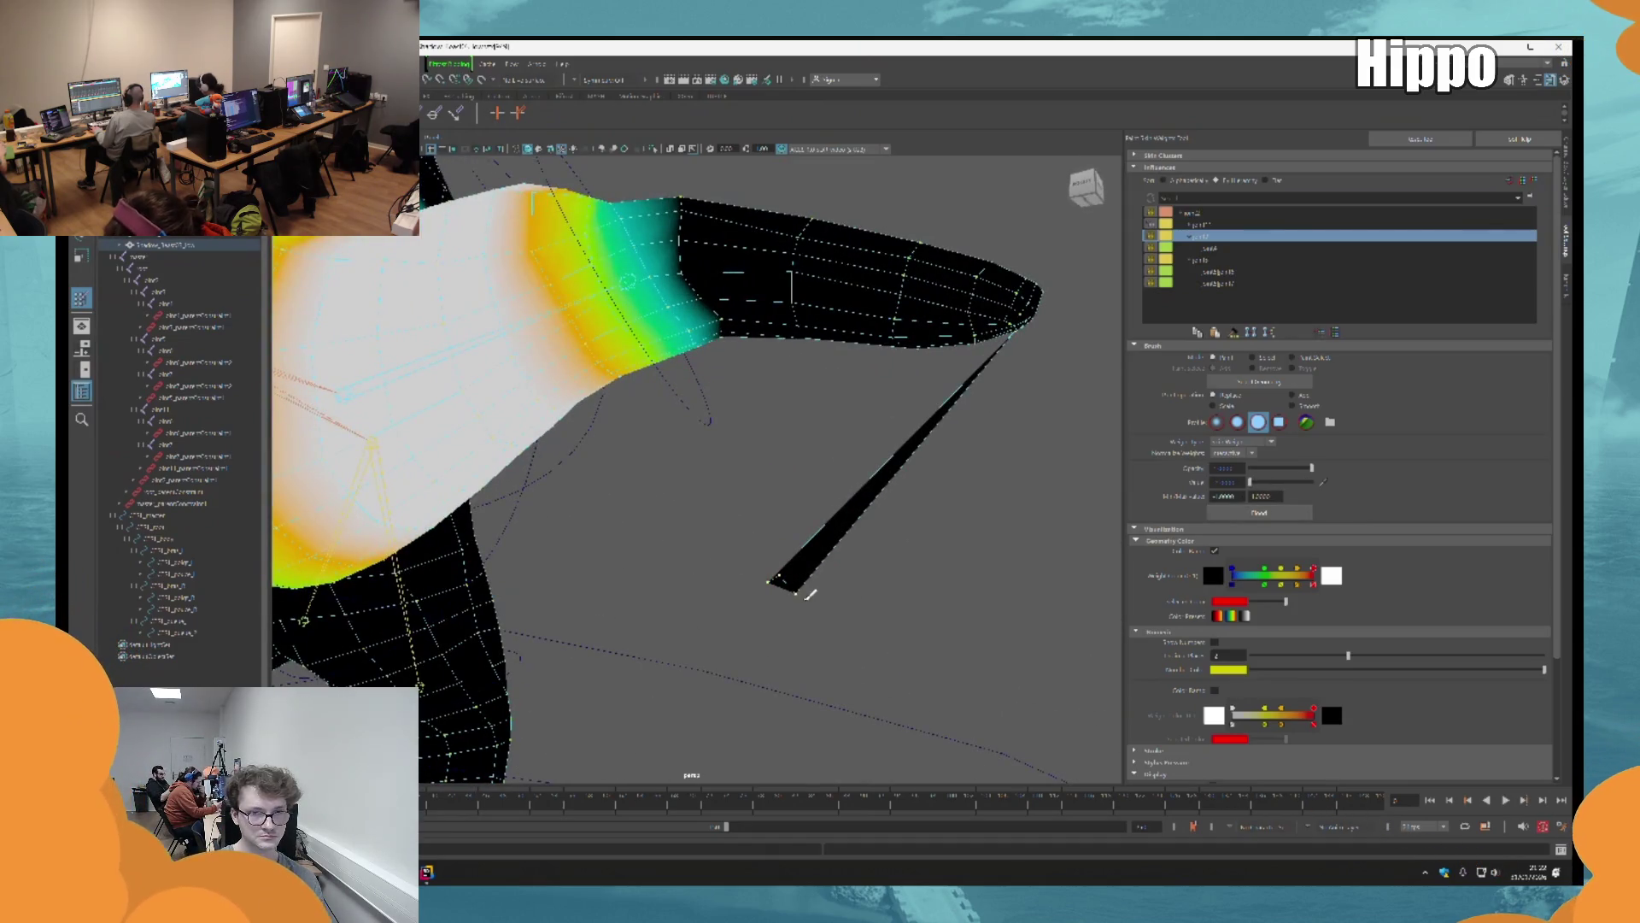
# Step: Select the joint affecting the thin spike and paint the spike's weight to zero
pyautogui.click(1189, 224)
pyautogui.click(1189, 237)
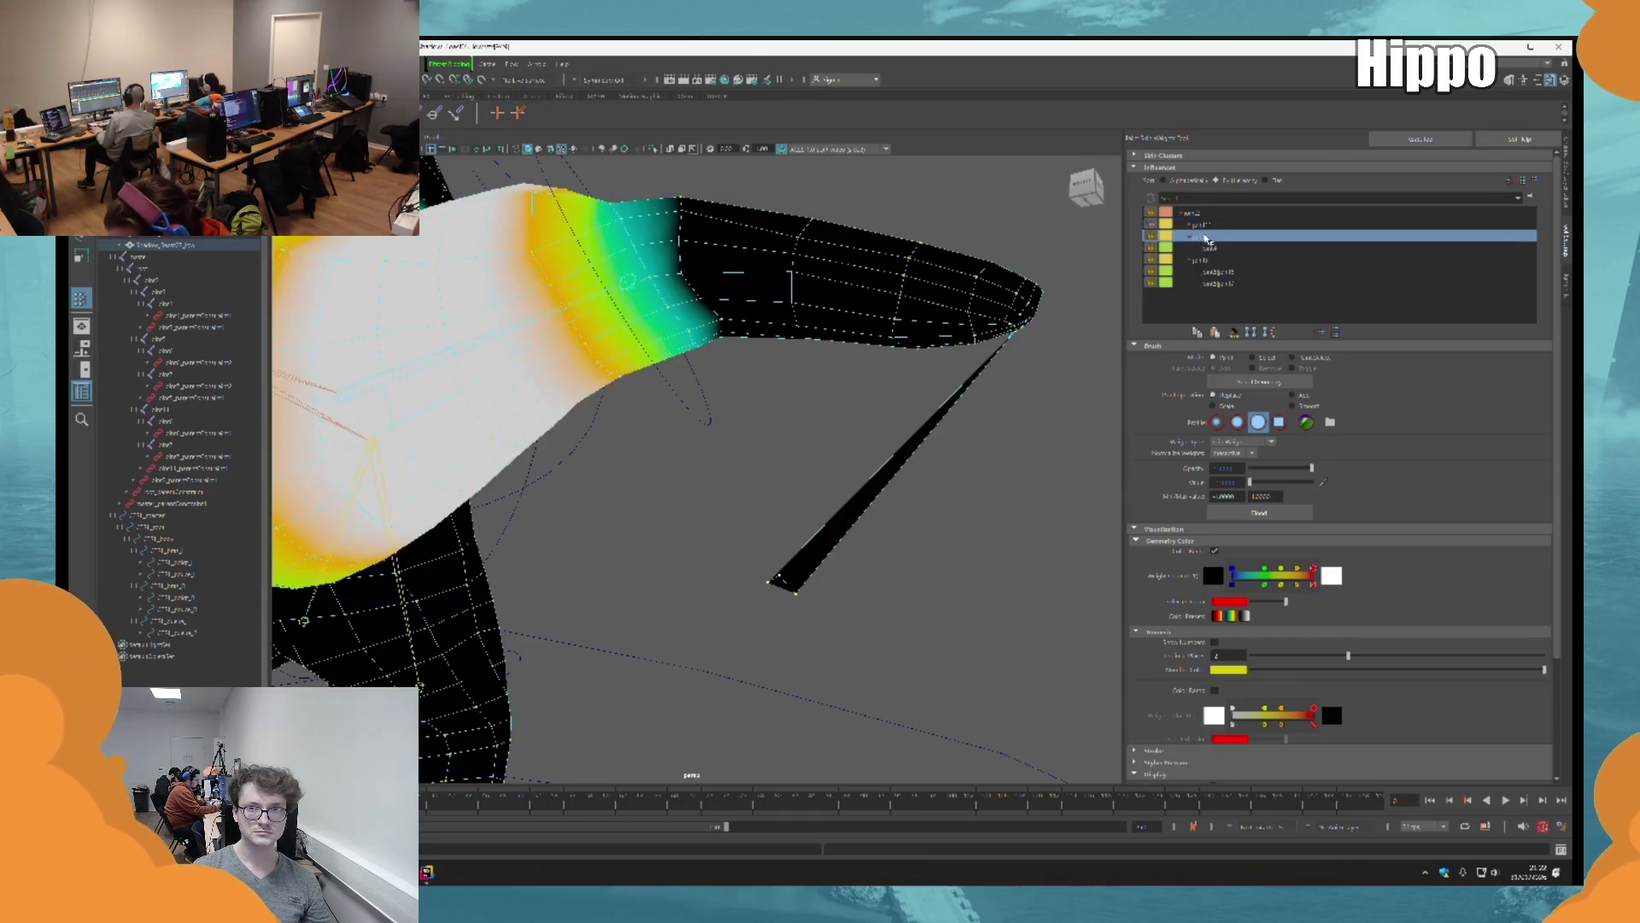
pyautogui.click(1202, 248)
pyautogui.click(1208, 260)
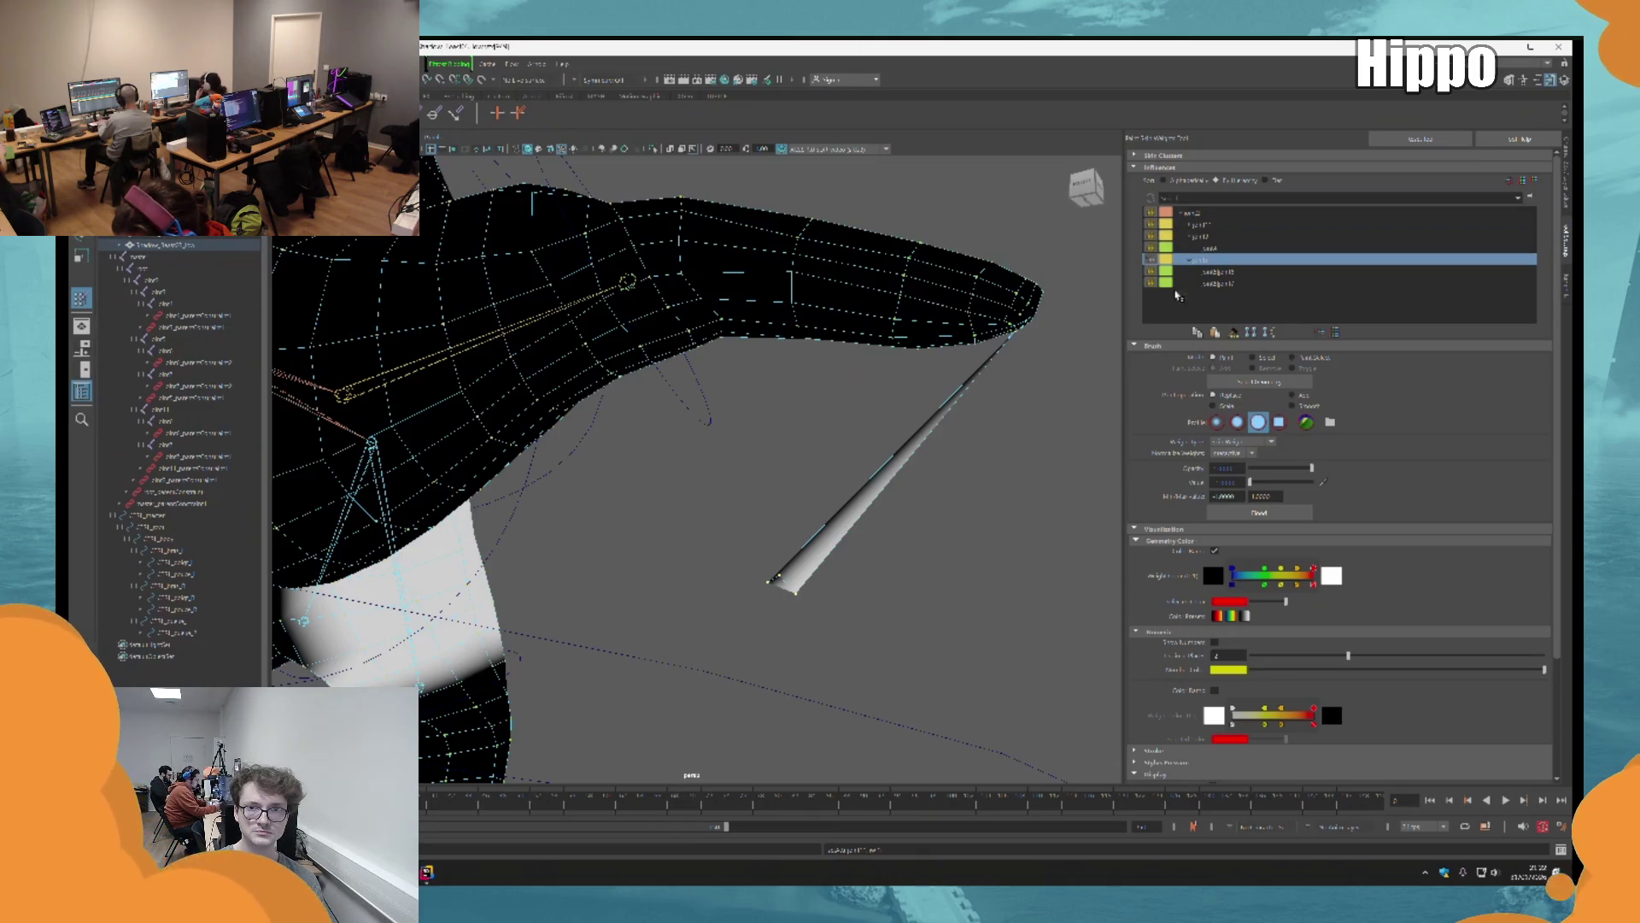
pyautogui.click(1207, 248)
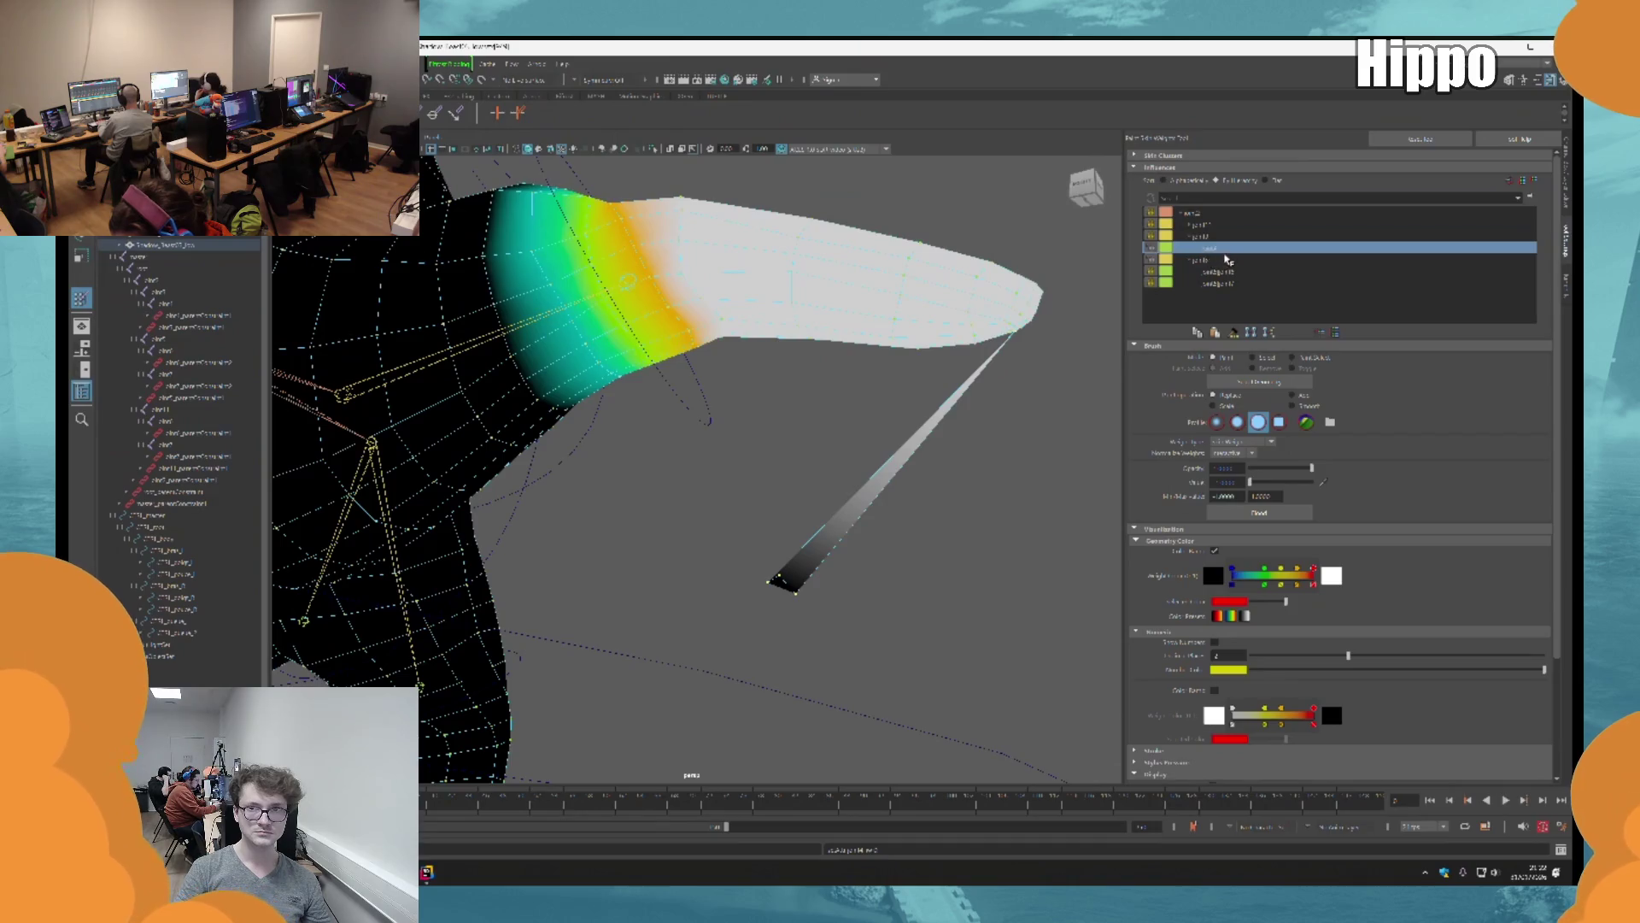
pyautogui.click(1227, 259)
pyautogui.moveTo(791, 575)
pyautogui.mouseDown()
pyautogui.moveTo(678, 549)
pyautogui.moveTo(751, 458)
pyautogui.moveTo(670, 410)
pyautogui.moveTo(652, 434)
pyautogui.moveTo(946, 357)
pyautogui.mouseUp()
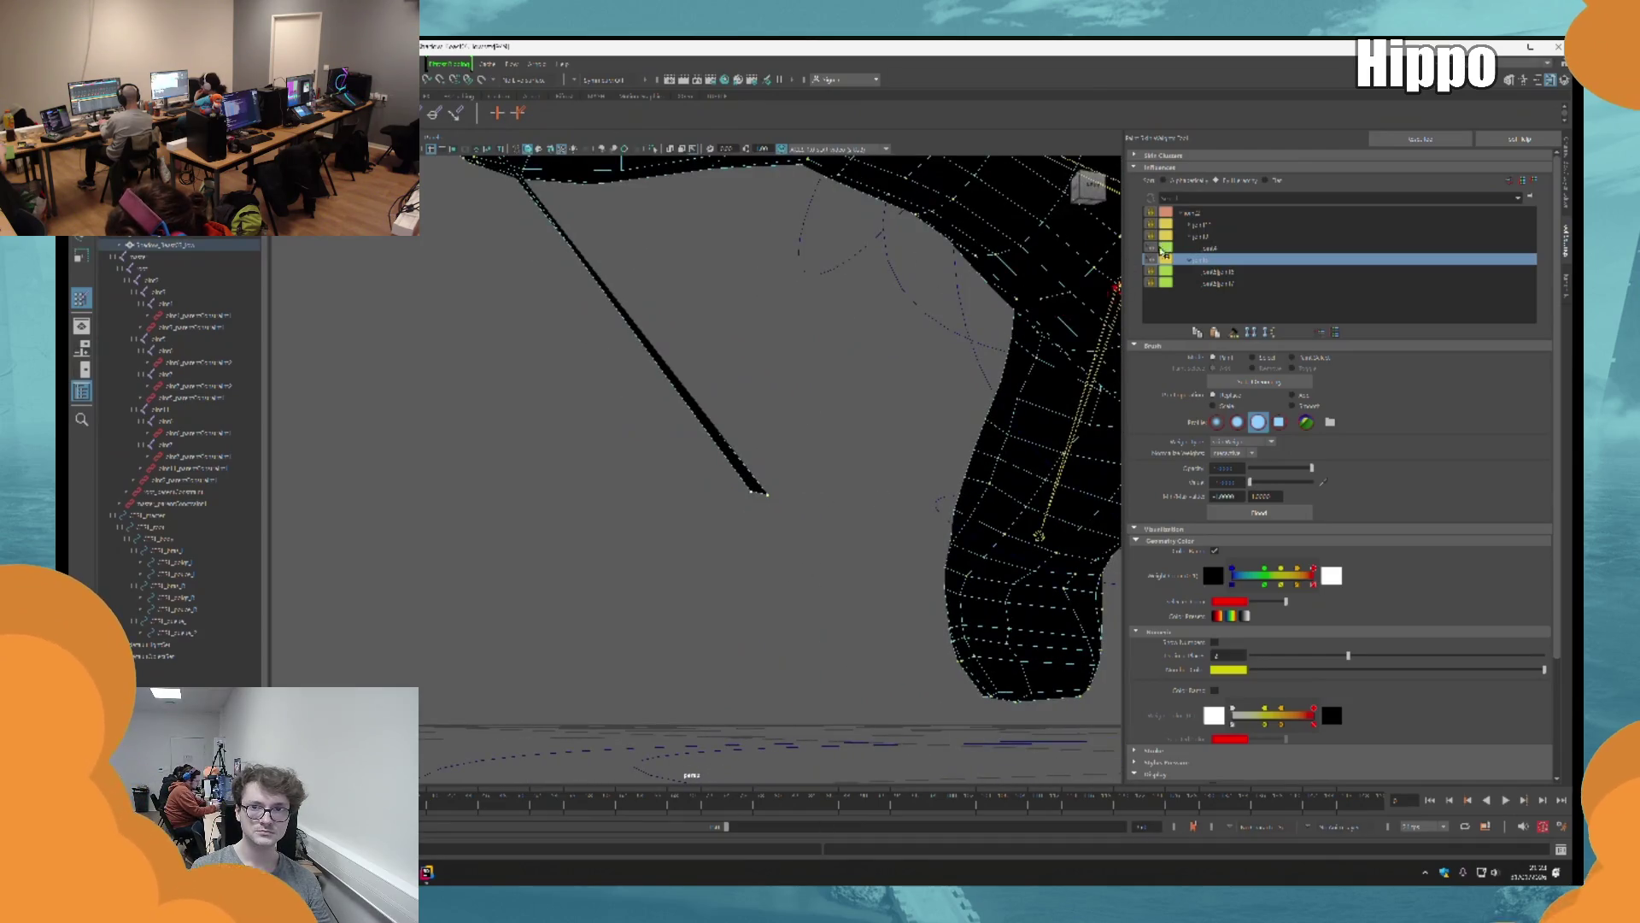
# Step: Compare the weight gradients of the leg joint, its neighbours and its parent joint
pyautogui.click(1211, 272)
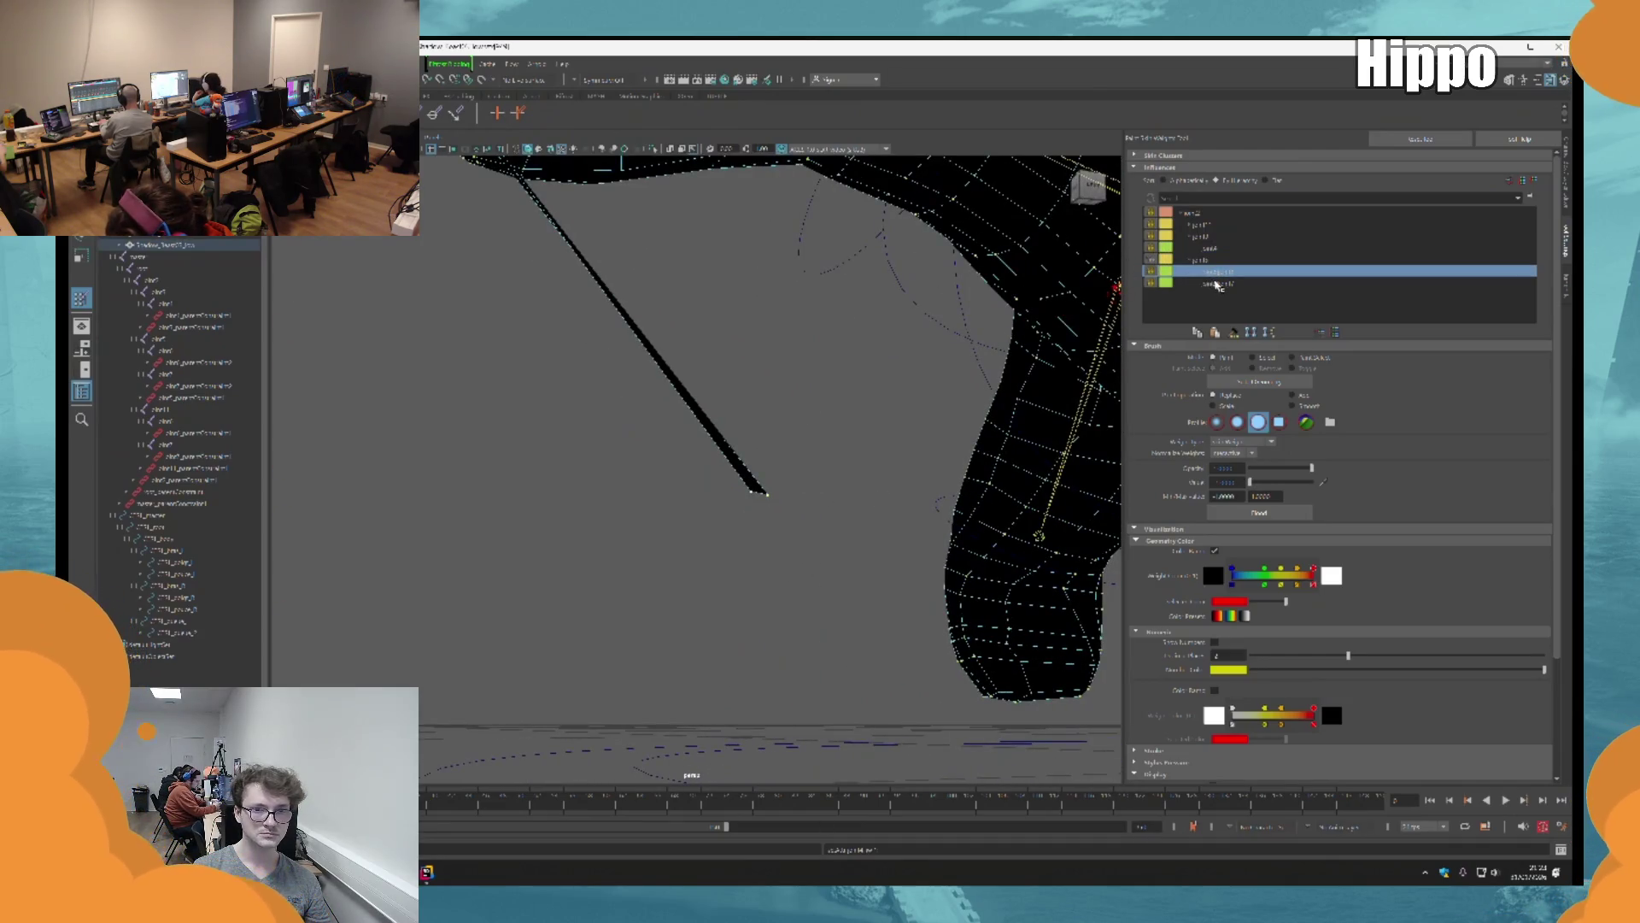
pyautogui.click(1217, 285)
pyautogui.click(1218, 273)
pyautogui.click(1222, 260)
pyautogui.click(1227, 237)
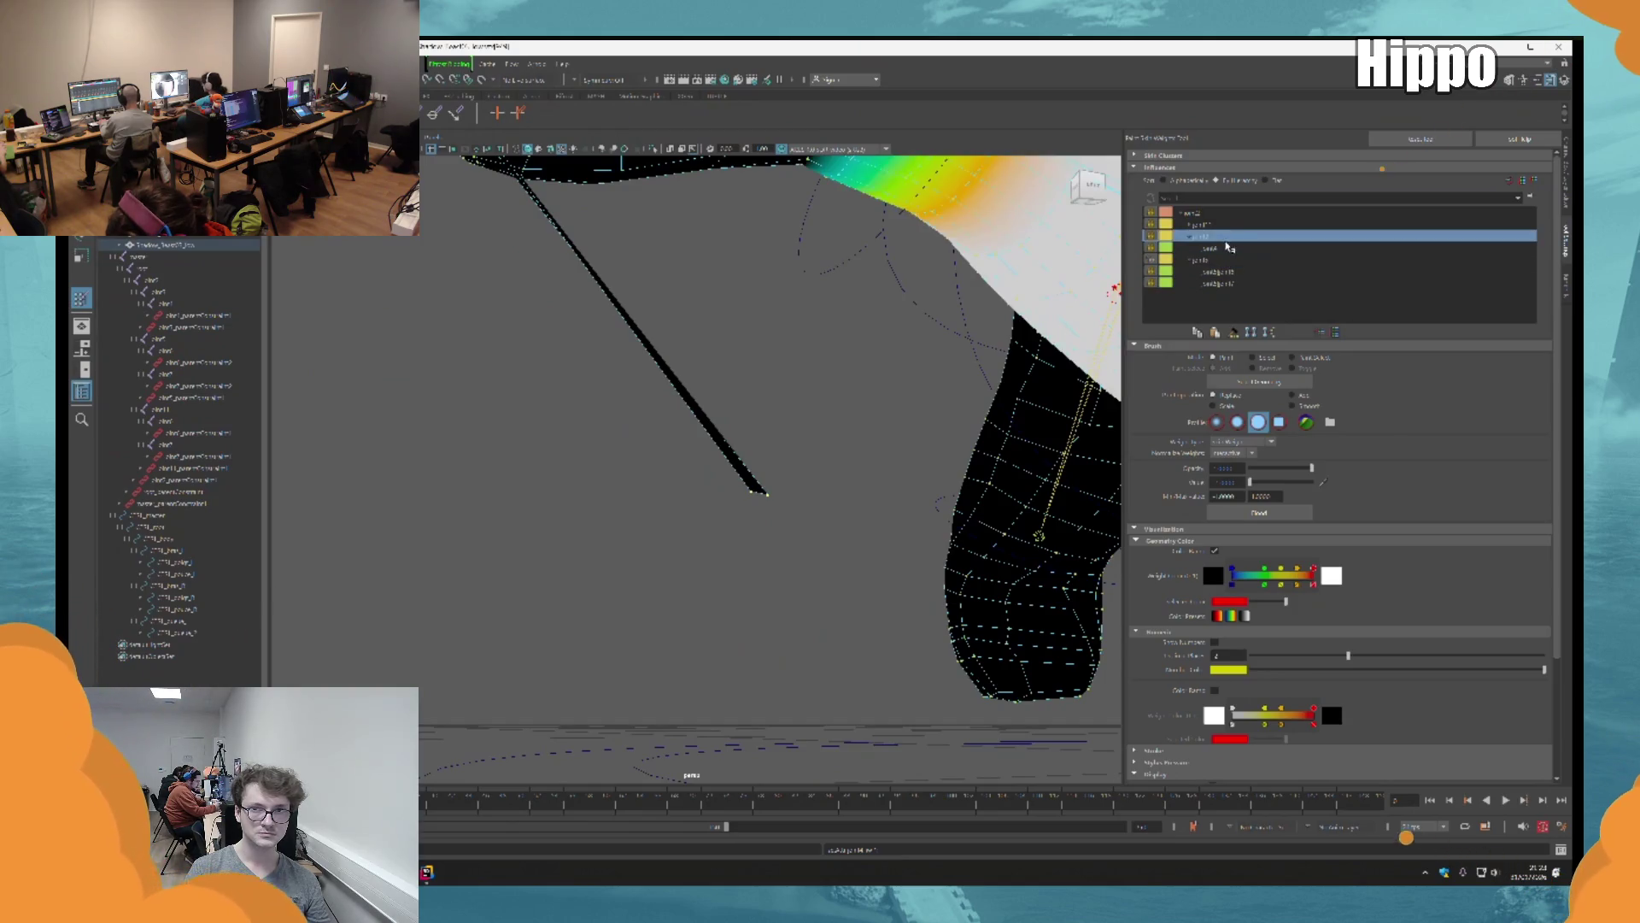
pyautogui.click(1227, 248)
pyautogui.click(1234, 236)
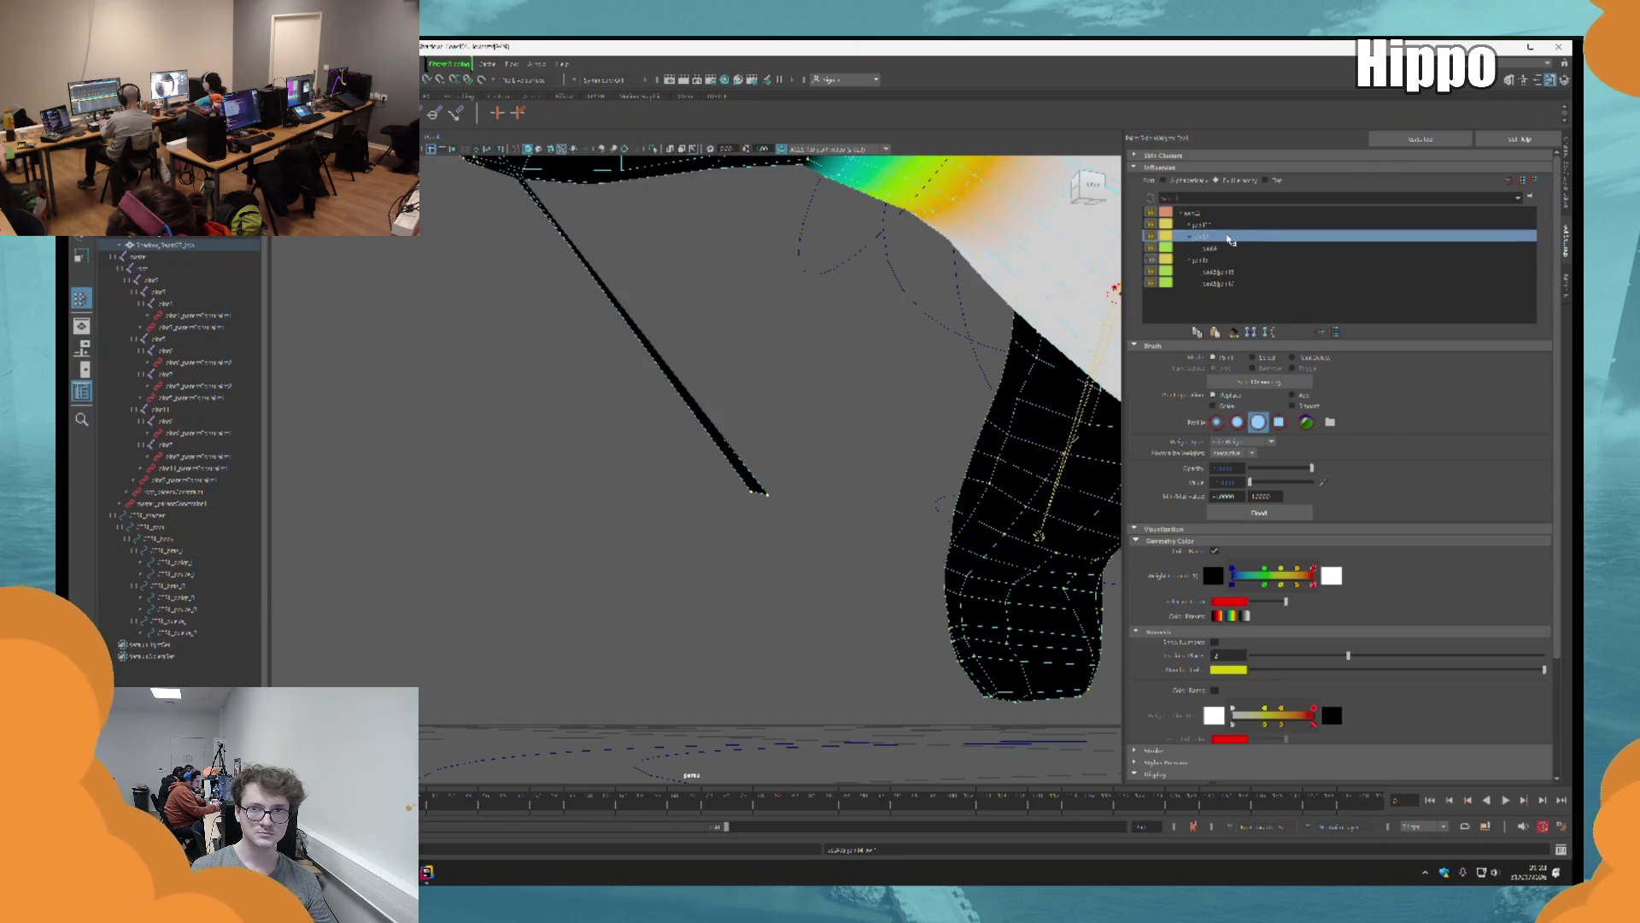
pyautogui.click(1227, 225)
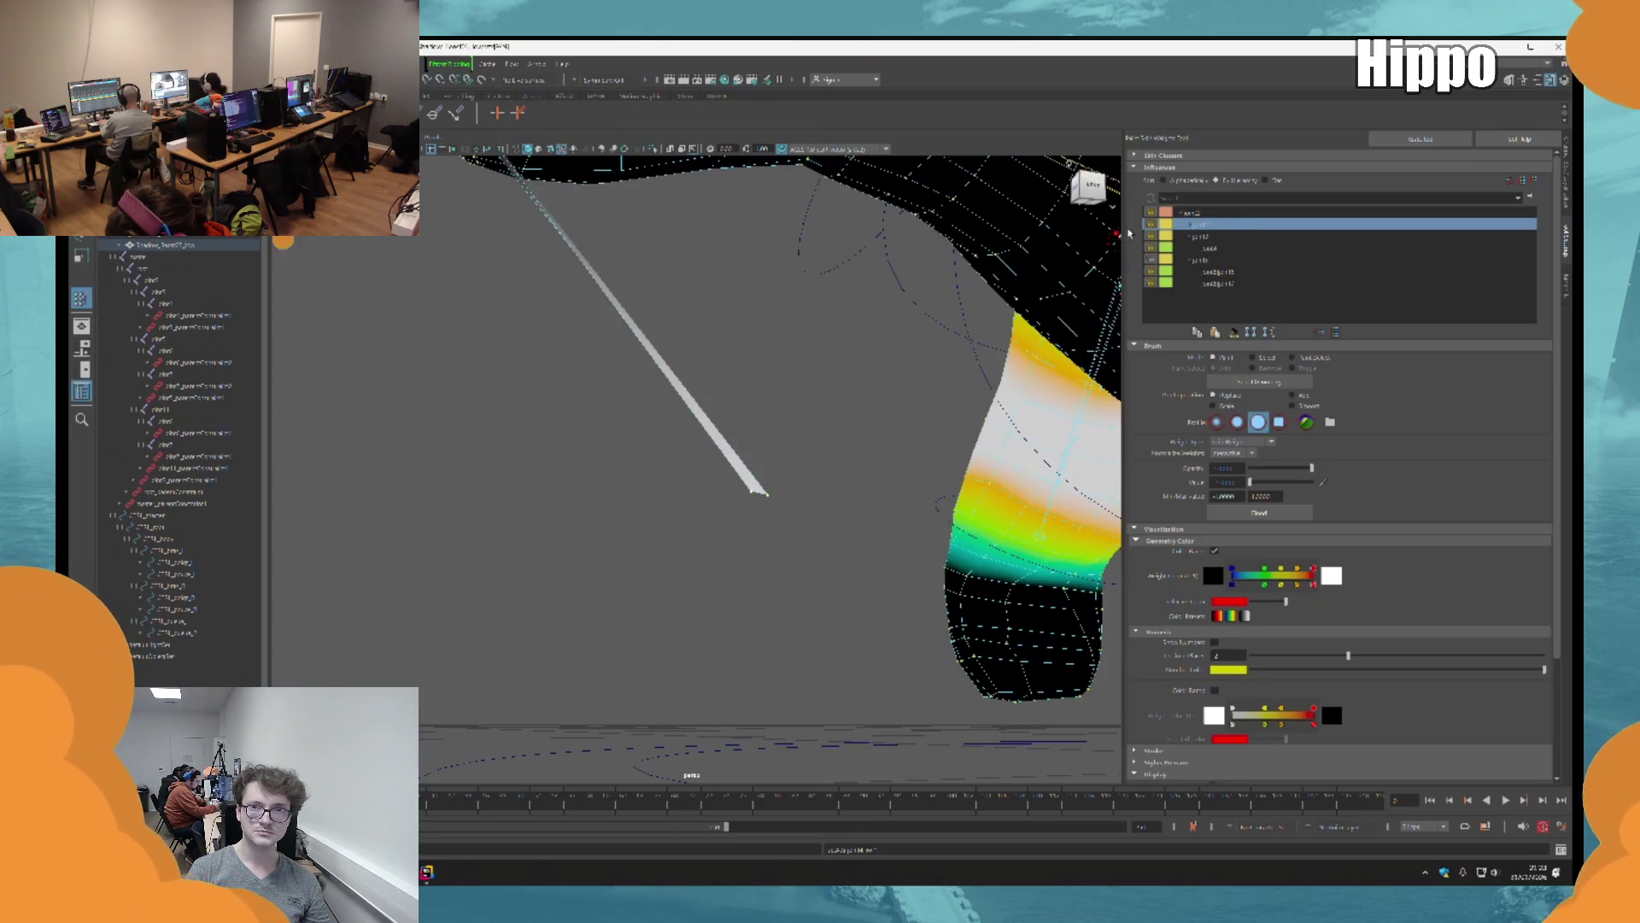
pyautogui.click(1212, 247)
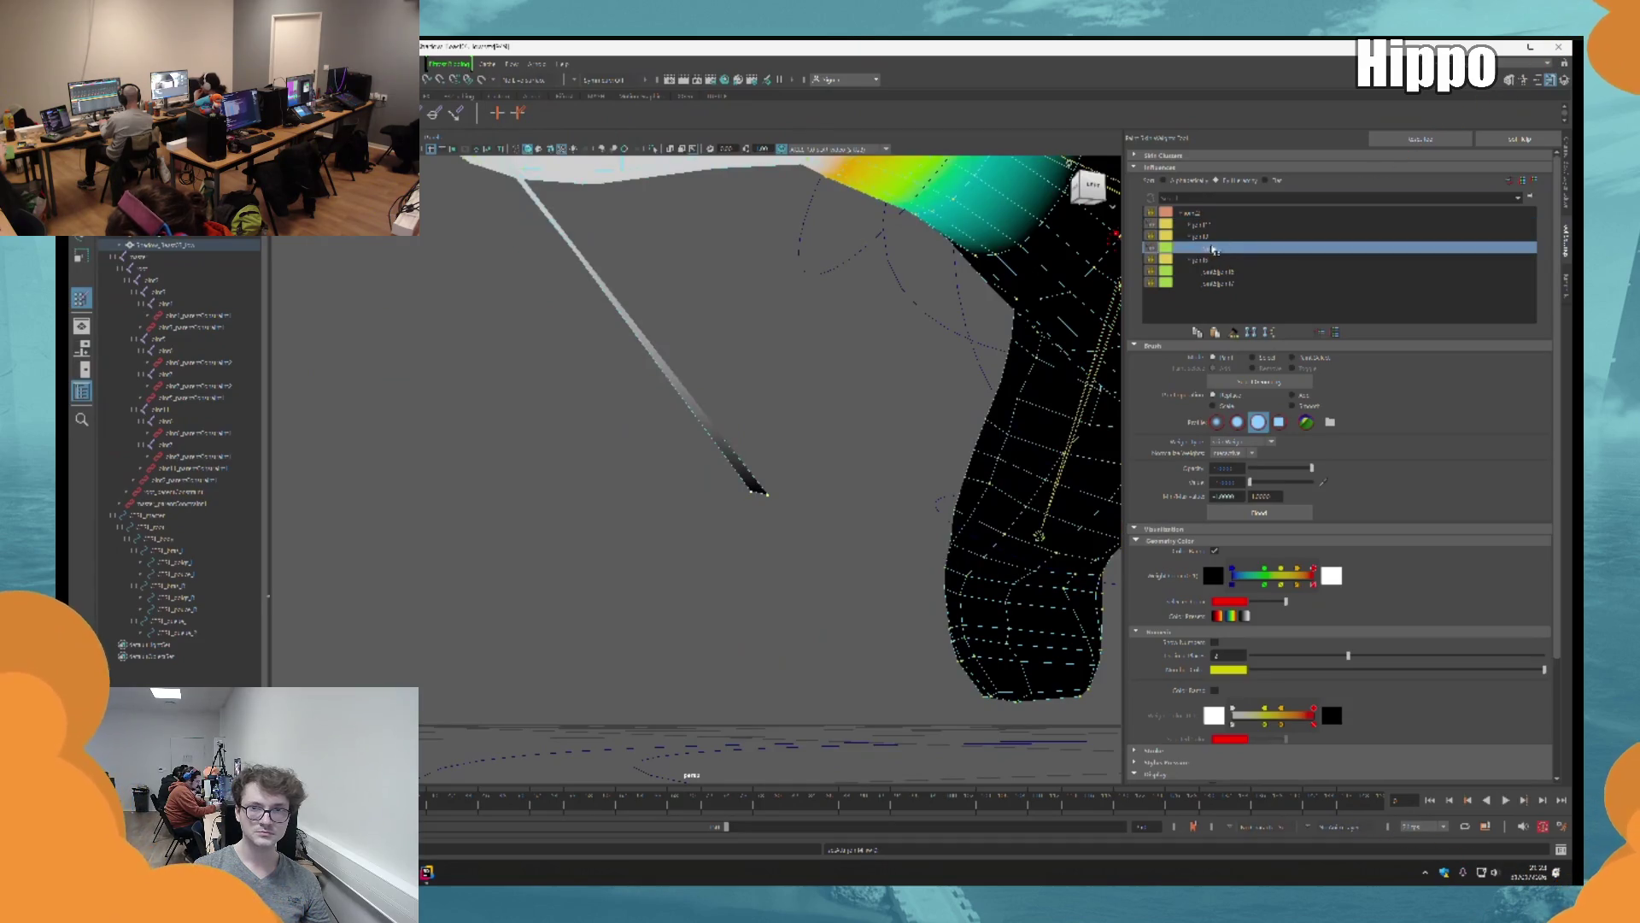
pyautogui.click(1227, 225)
pyautogui.moveTo(769, 487)
pyautogui.keyDown('alt'); pyautogui.mouseDown()
pyautogui.moveTo(768, 425)
pyautogui.moveTo(771, 459)
pyautogui.mouseUp(); pyautogui.keyUp('alt')
# Step: Rotate the right limb's joints to bend it downward and check the deformation
pyautogui.press('e')
pyautogui.moveTo(905, 513)
pyautogui.mouseDown()
pyautogui.moveTo(863, 355)
pyautogui.moveTo(1017, 634)
pyautogui.moveTo(983, 598)
pyautogui.mouseUp()
pyautogui.press('Down')
pyautogui.keyDown('alt'); pyautogui.moveTo(982, 598); pyautogui.dragTo(843, 450); pyautogui.keyUp('alt')
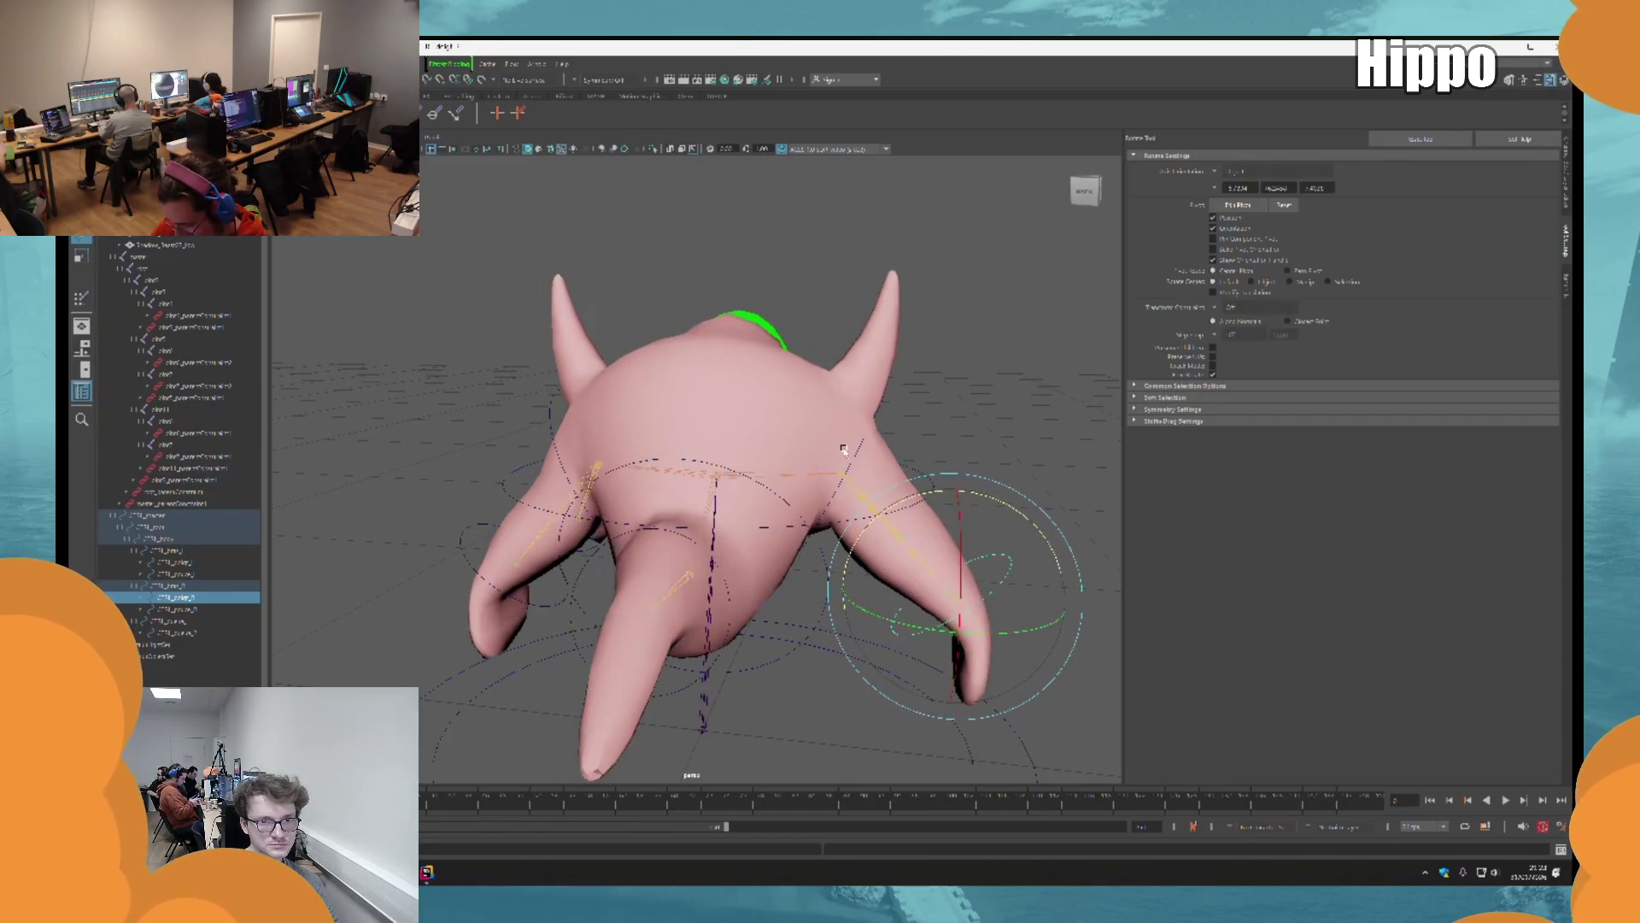
# Step: Leave skinning and select the rig's circle controller with the Move tool
pyautogui.press('q')
pyautogui.moveTo(282, 584)
pyautogui.keyDown('alt'); pyautogui.mouseDown()
pyautogui.moveTo(589, 539)
pyautogui.moveTo(635, 390)
pyautogui.moveTo(723, 406)
pyautogui.mouseUp(); pyautogui.keyUp('alt')
pyautogui.click(589, 538)
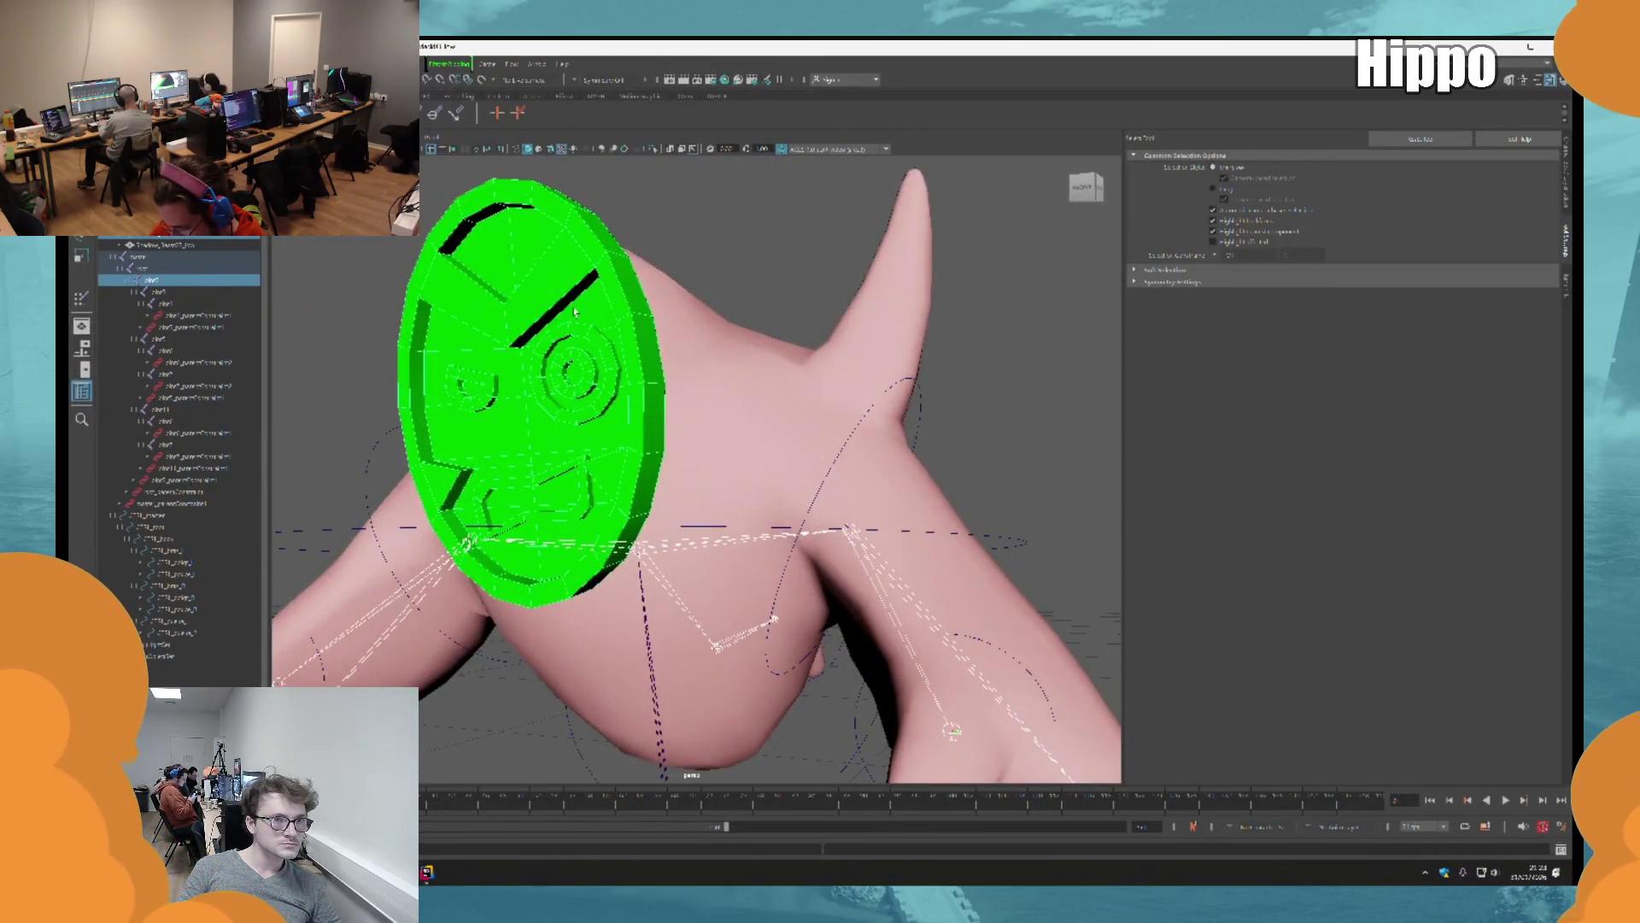
pyautogui.press('f')
pyautogui.moveTo(1051, 444)
pyautogui.keyDown('alt'); pyautogui.mouseDown()
pyautogui.moveTo(933, 542)
pyautogui.moveTo(857, 543)
pyautogui.mouseUp(); pyautogui.keyUp('alt')
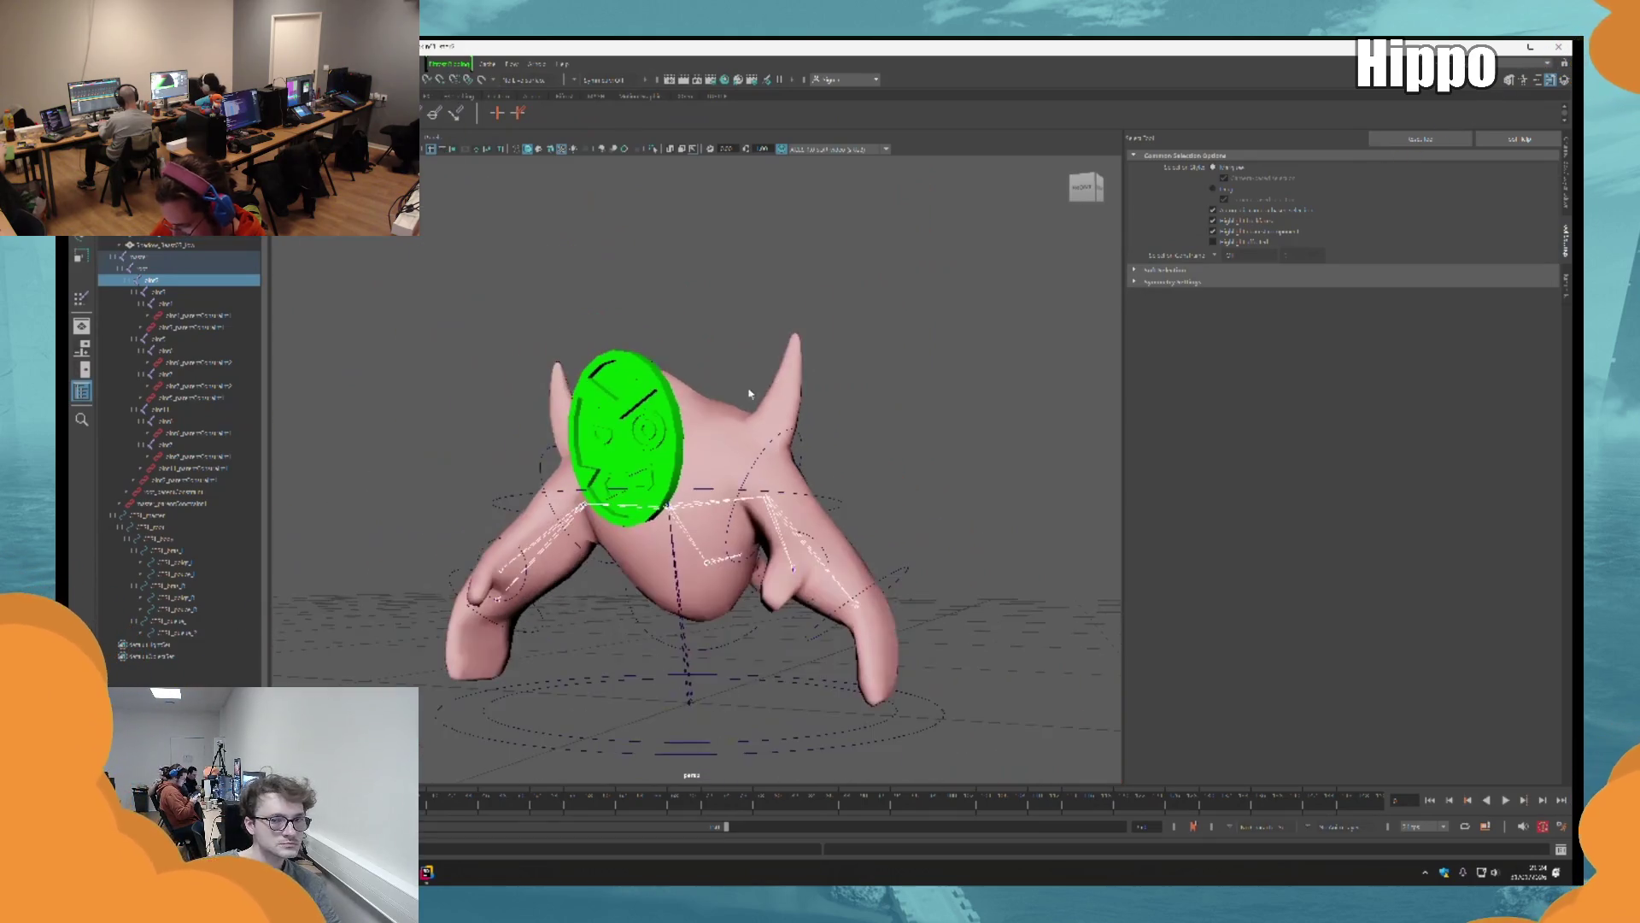
pyautogui.press('w')
pyautogui.click(857, 544)
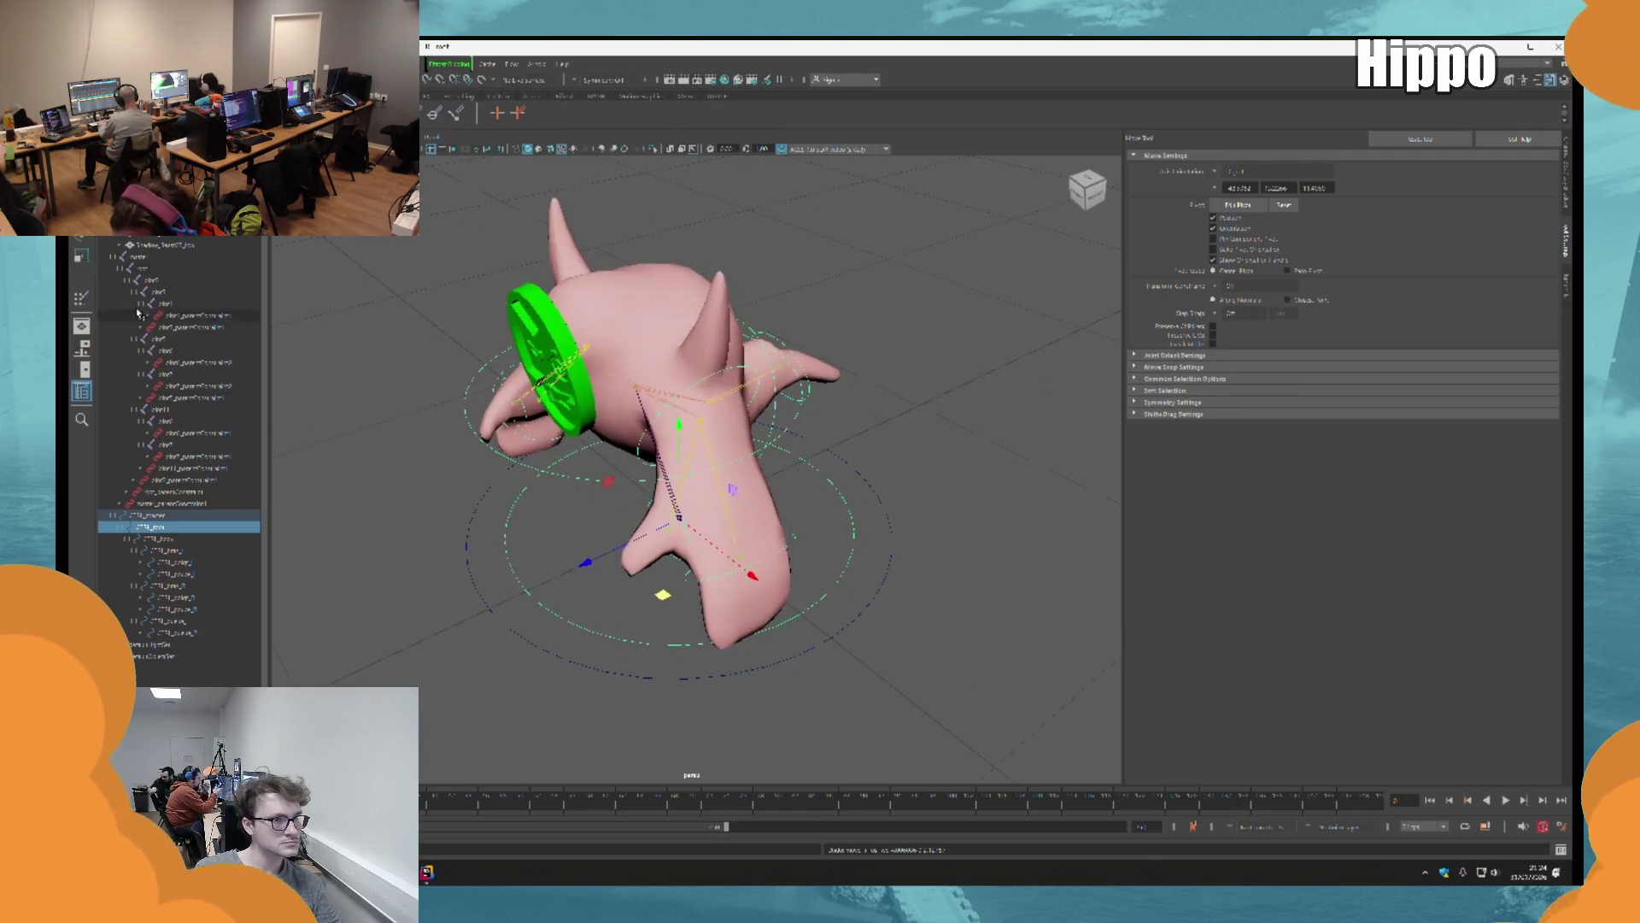
# Step: Collapse the CTRL_master hierarchy, then close the scene and answer the save-changes prompt
pyautogui.click(119, 268)
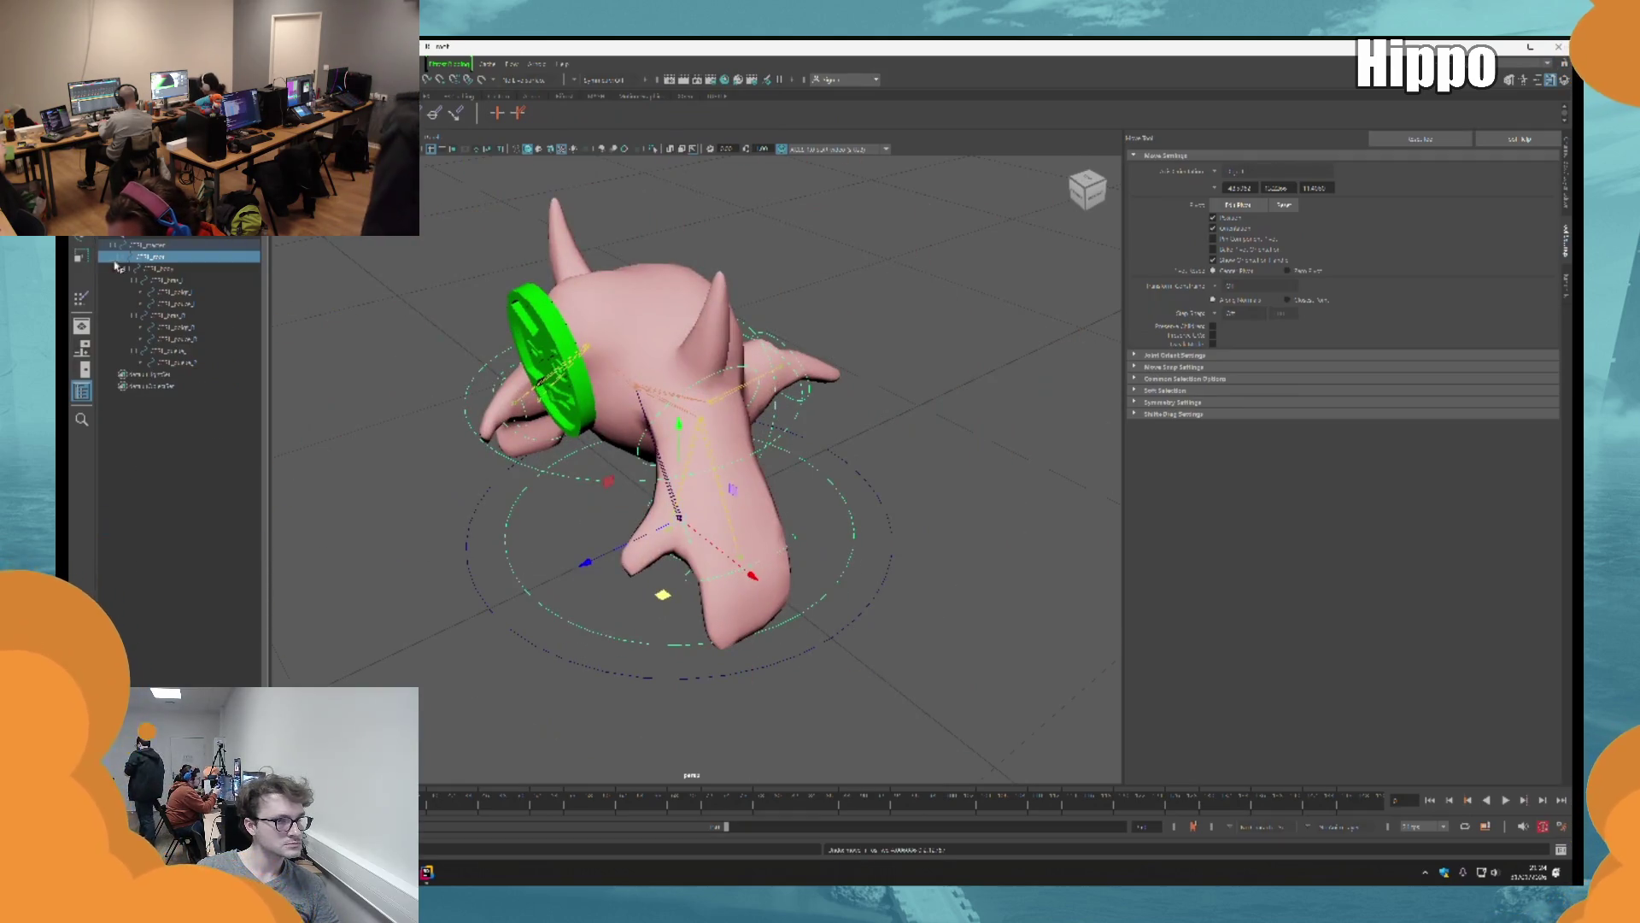
pyautogui.click(112, 268)
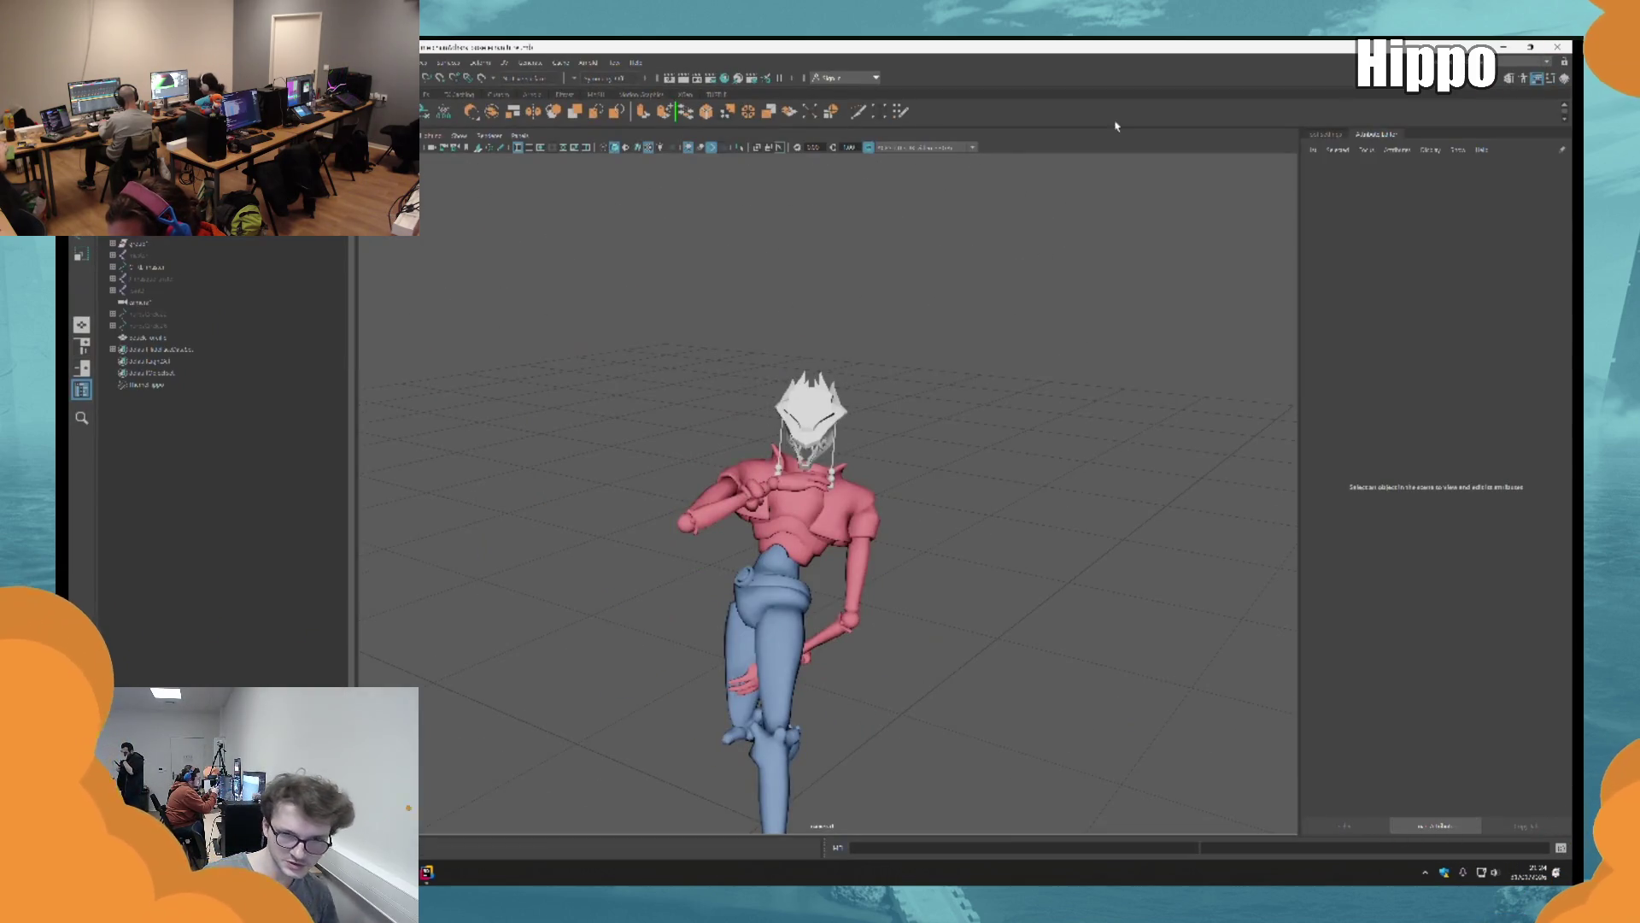
pyautogui.hotkey('ctrl', 'n')
pyautogui.click(768, 478)
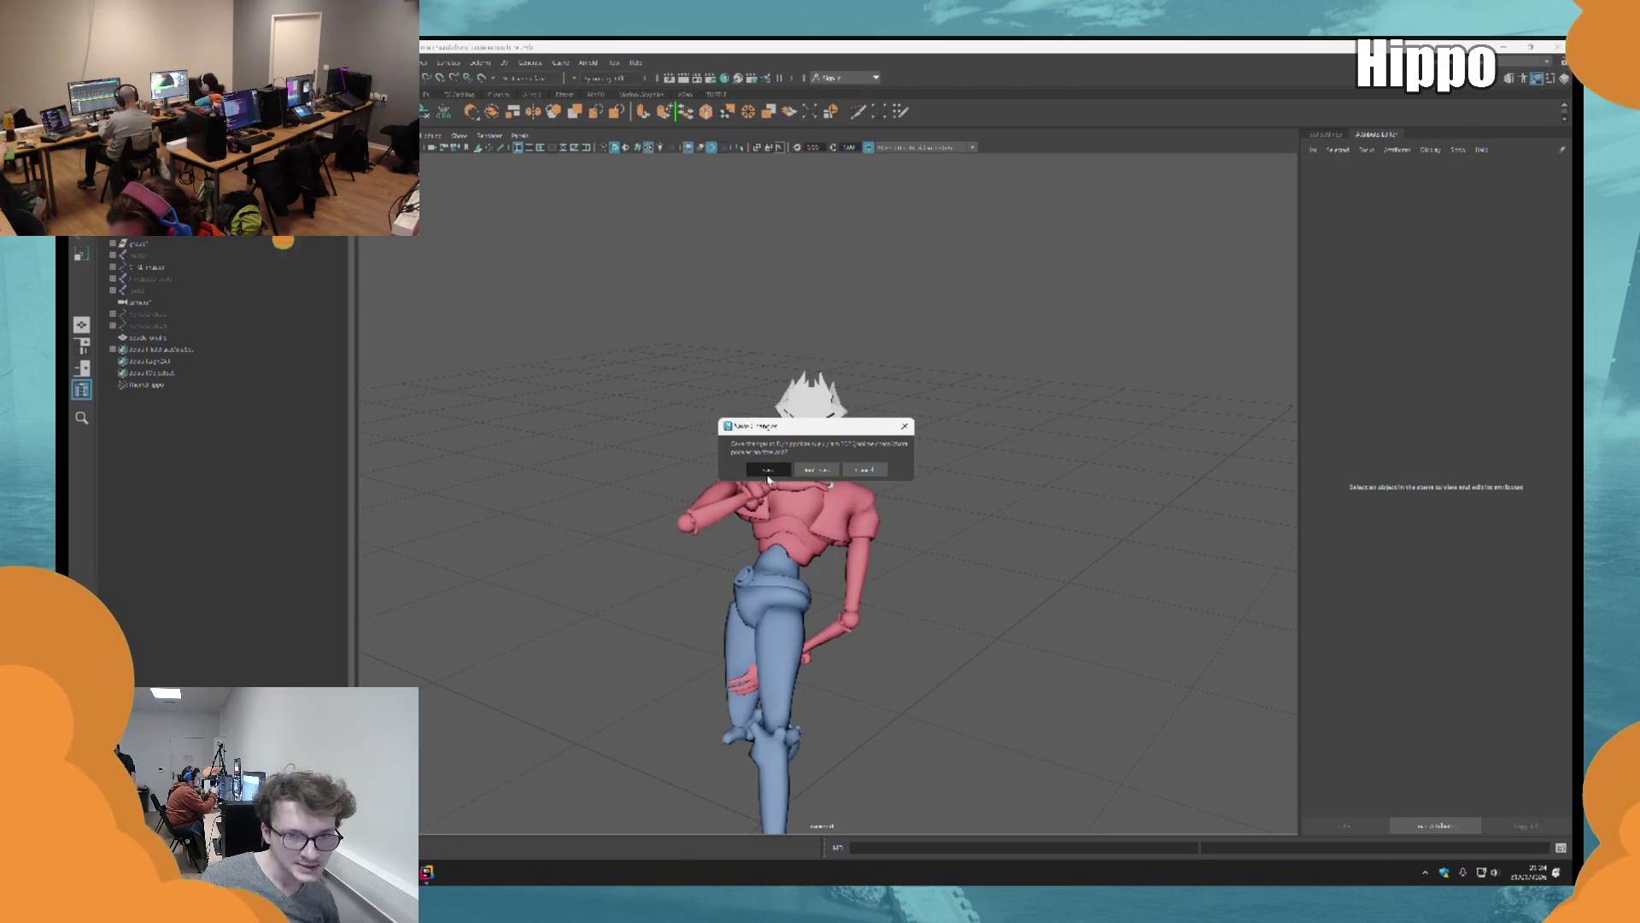